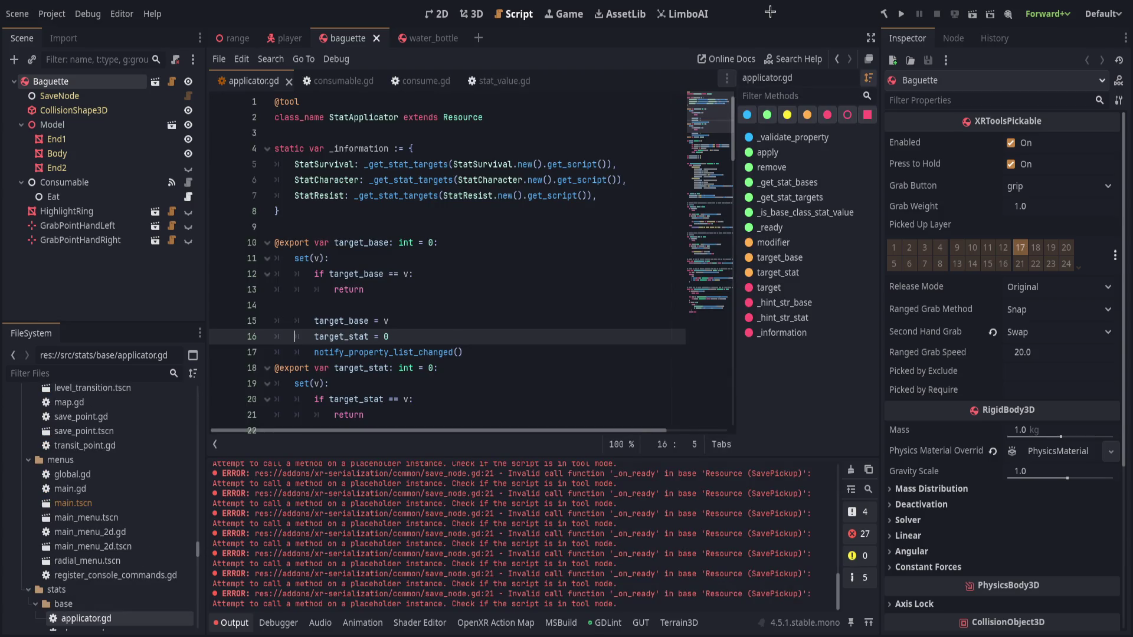
Run the project and inspect the Baguette's Consumable node while 'Target not found' errors appear
left_click(902, 14)
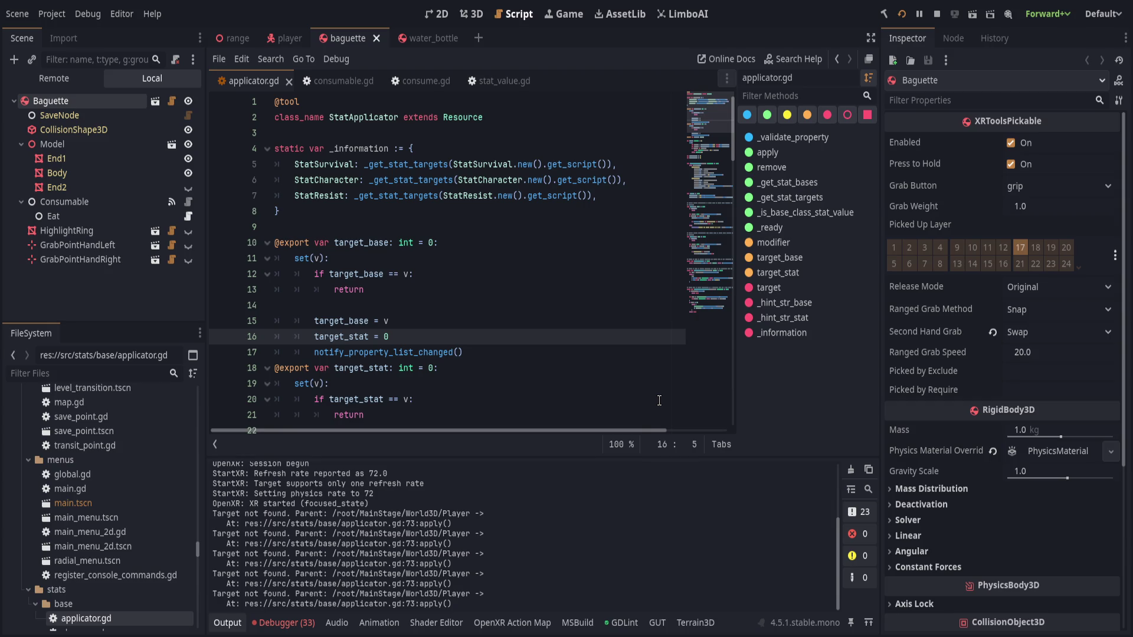
left_click(64, 202)
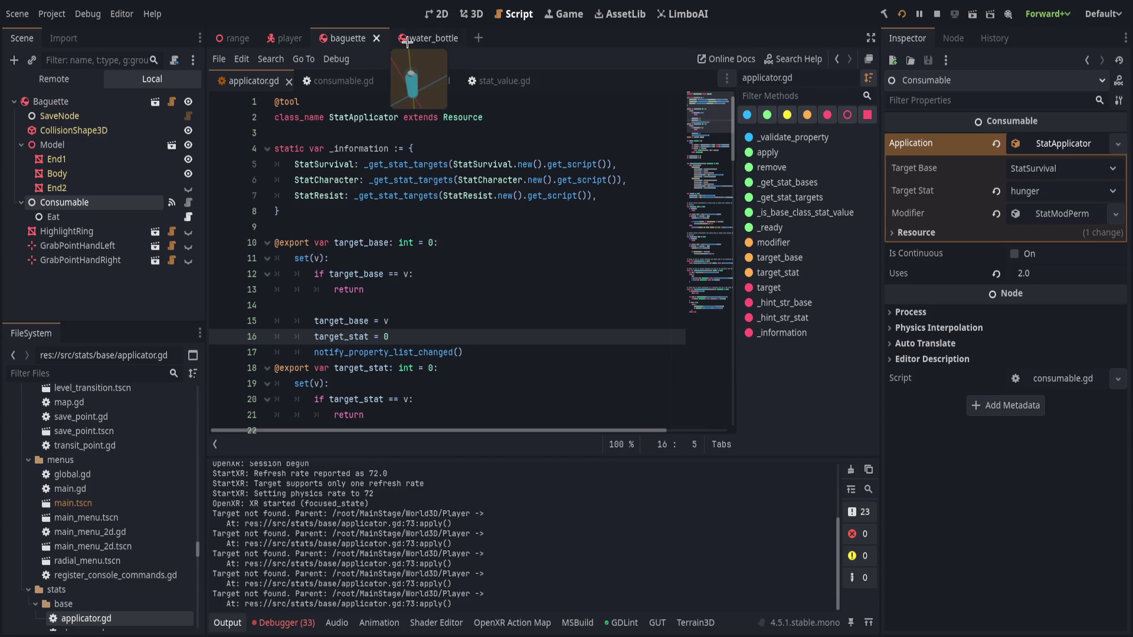
Compare the water_bottle's Consumable with the baguette's, ending on the baguette's StatApplicator targeting hunger
left_click(426, 37)
left_click(100, 158)
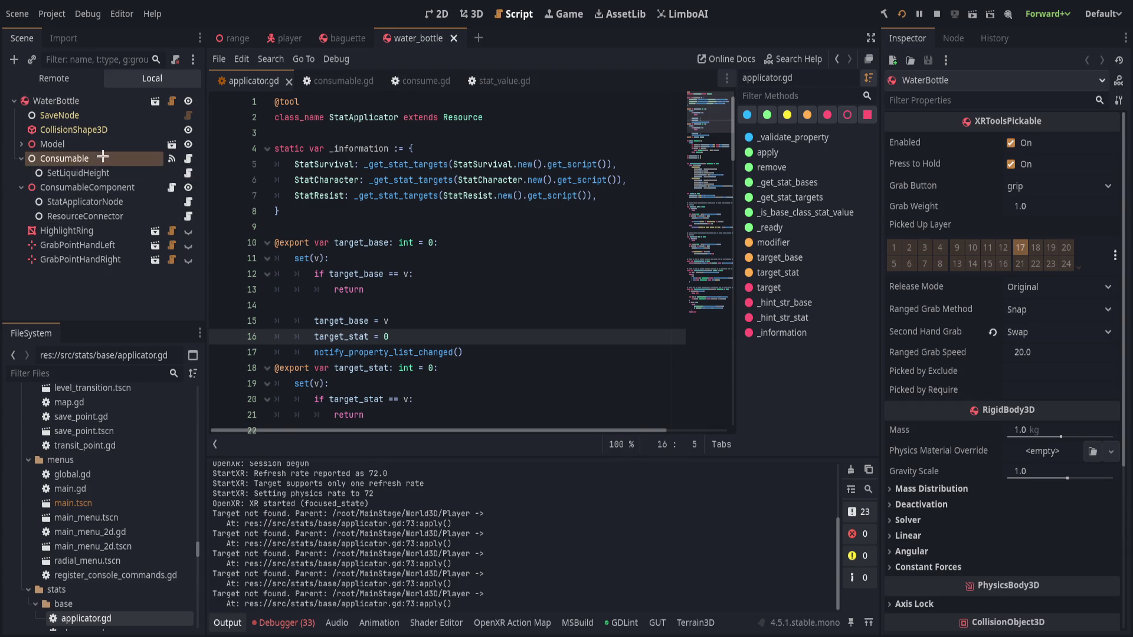
left_click(329, 38)
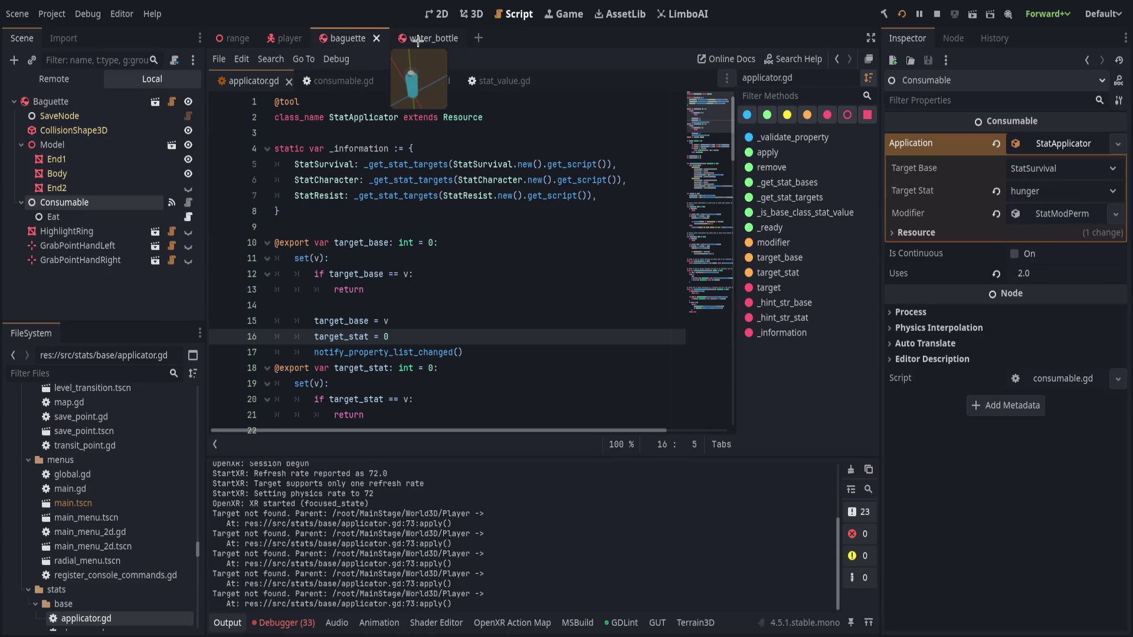
left_click(416, 41)
left_click(346, 40)
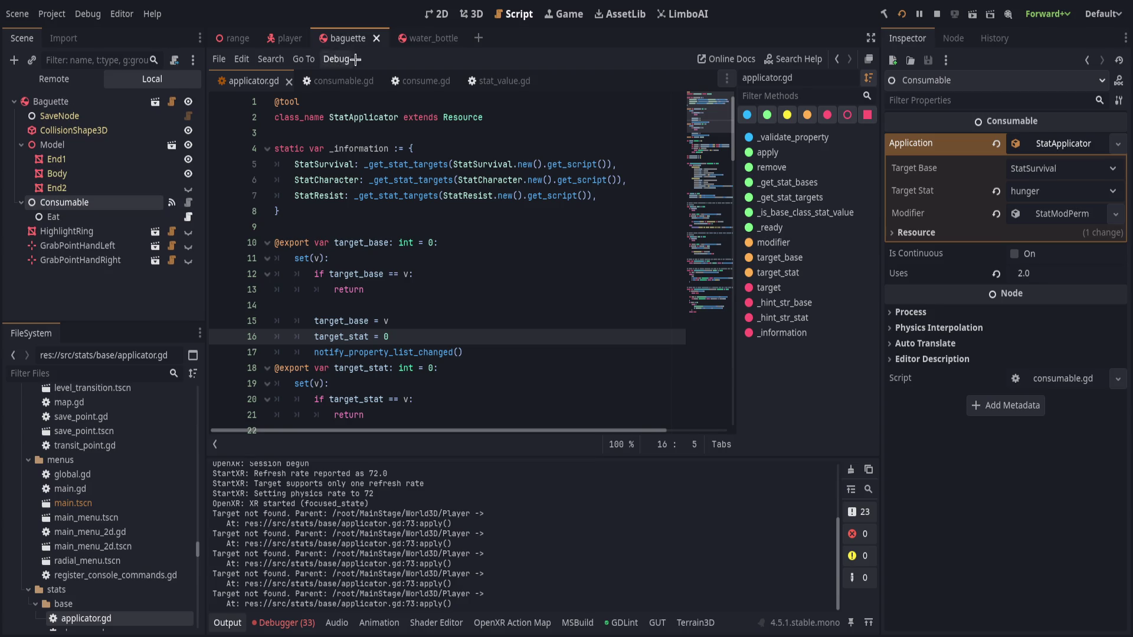
left_click(525, 227)
Narrow the Inspector and hide the method list to widen the applicator.gd code view
mouse_move(881, 300)
left_mouse_down()
mouse_move(947, 296)
mouse_move(909, 298)
left_mouse_up()
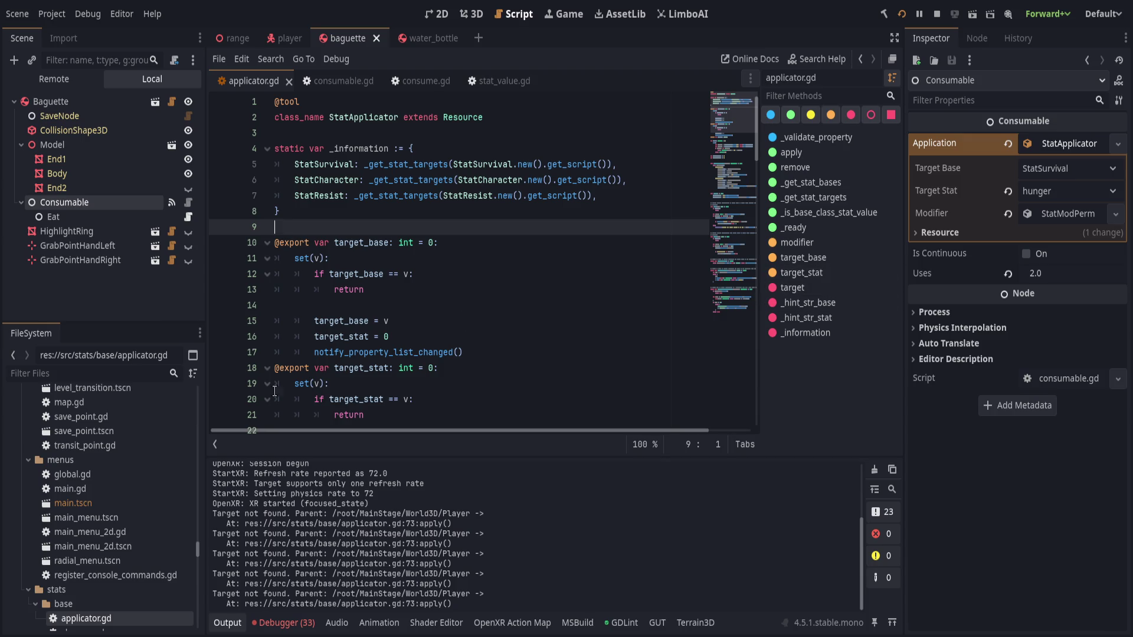
left_click(214, 444)
left_click(510, 352)
scroll(509, 351, "down", 2)
scroll(510, 351, "up", 2)
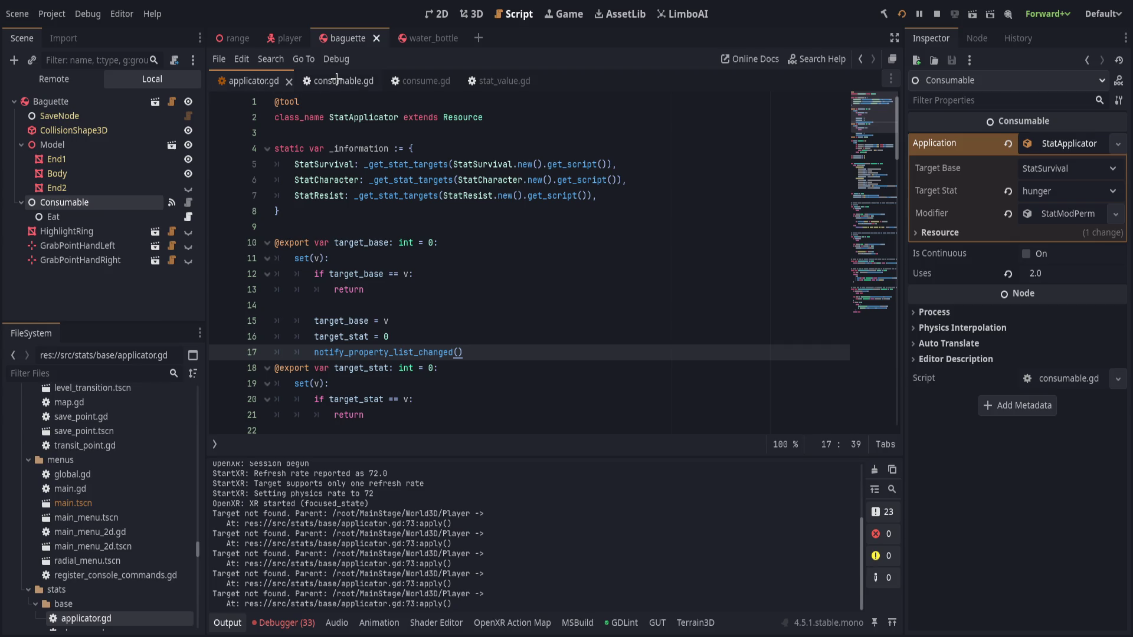
scroll(550, 361, "down", 3)
scroll(550, 362, "down", 1)
scroll(550, 362, "down", 1)
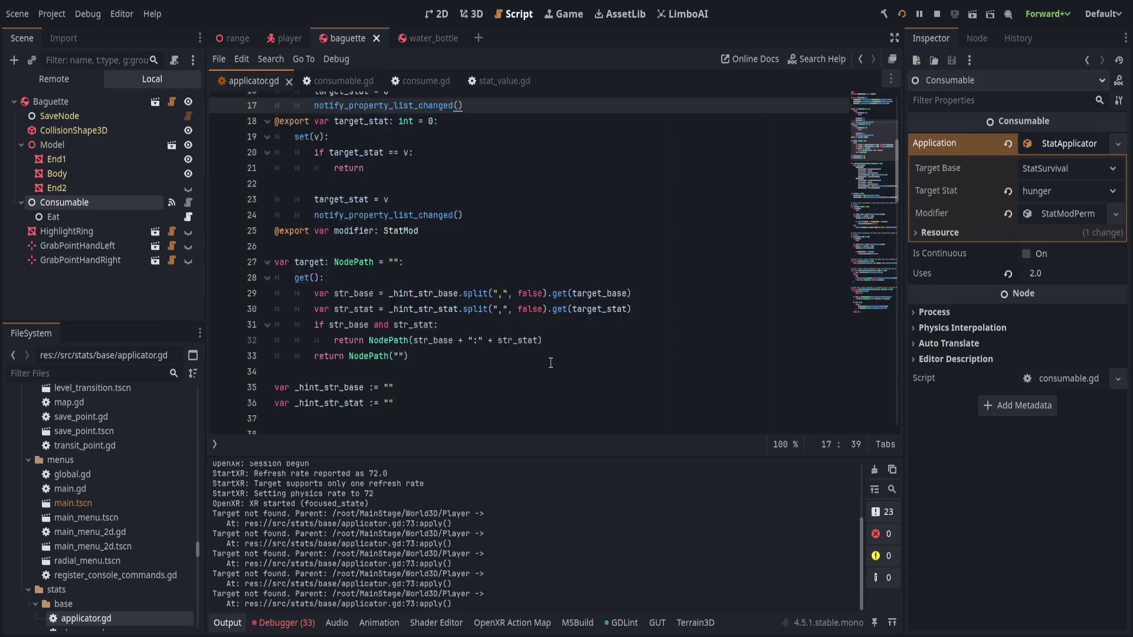
scroll(550, 361, "down", 1)
scroll(478, 327, "up", 3)
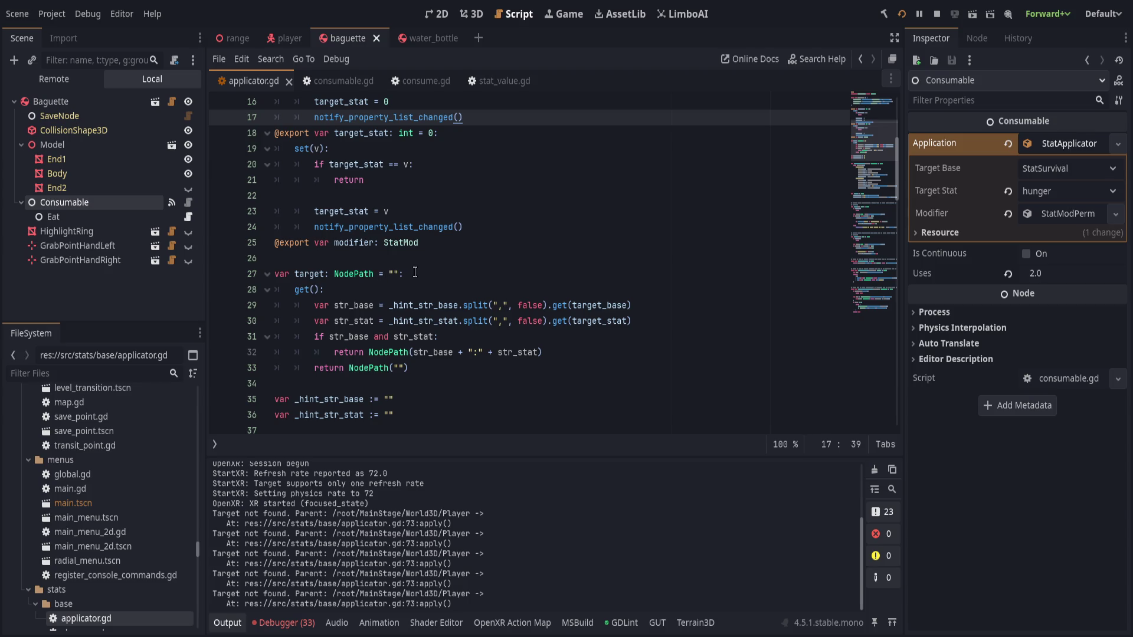
Review the target NodePath getter (lines 28-33) built from base and stat hint strings
left_click(433, 291)
left_click_drag(433, 292, 484, 369)
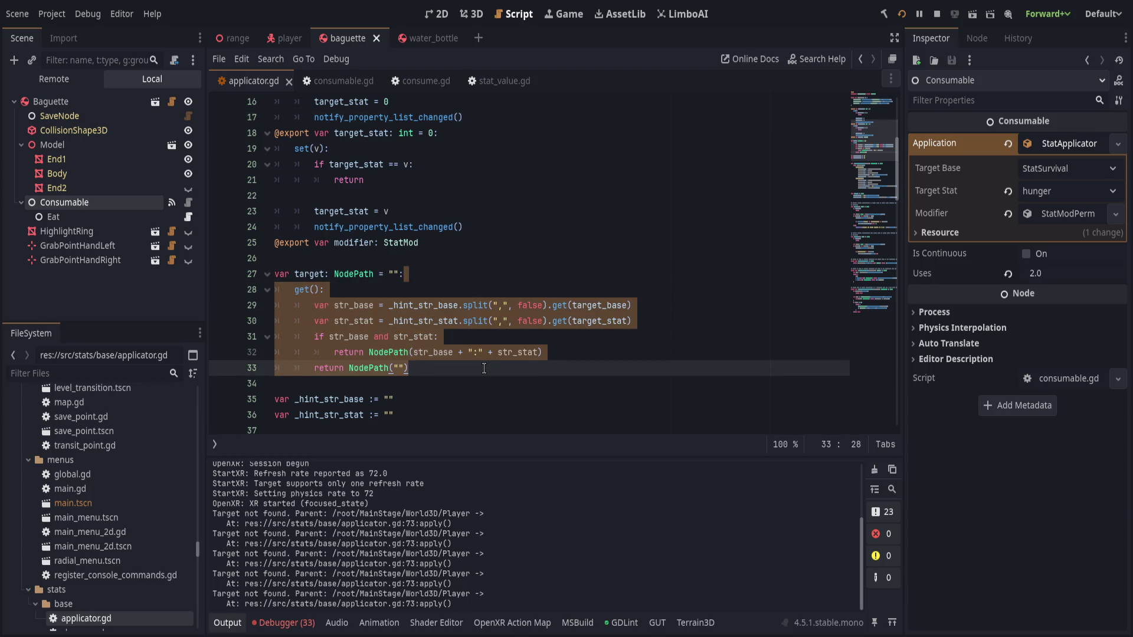
scroll(490, 360, "up", 1)
scroll(496, 356, "up", 1)
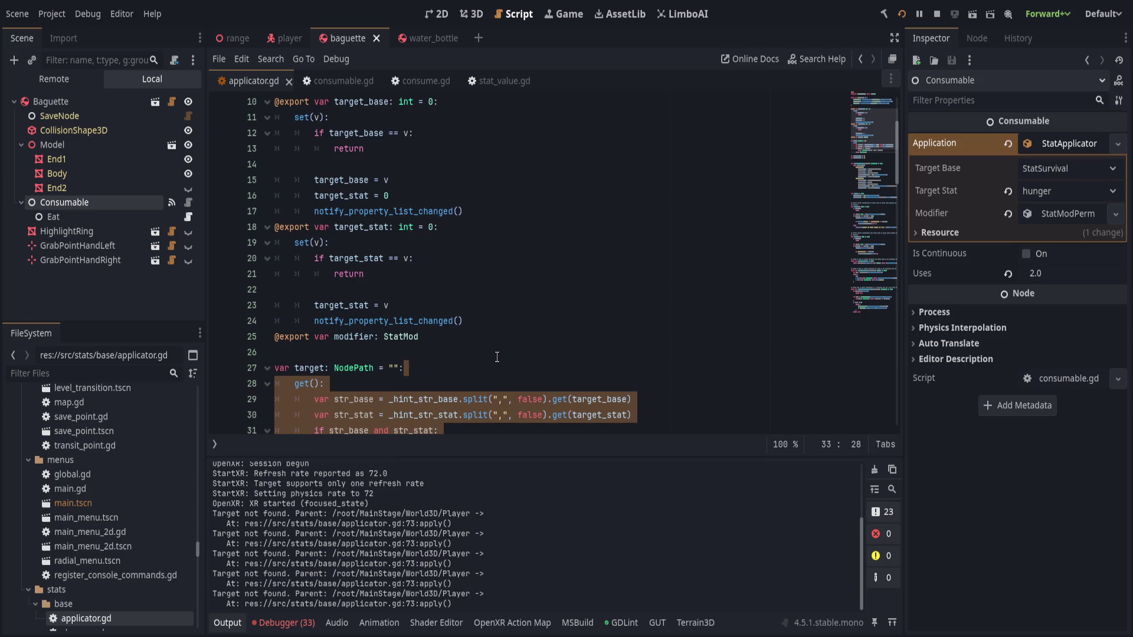
scroll(496, 357, "up", 1)
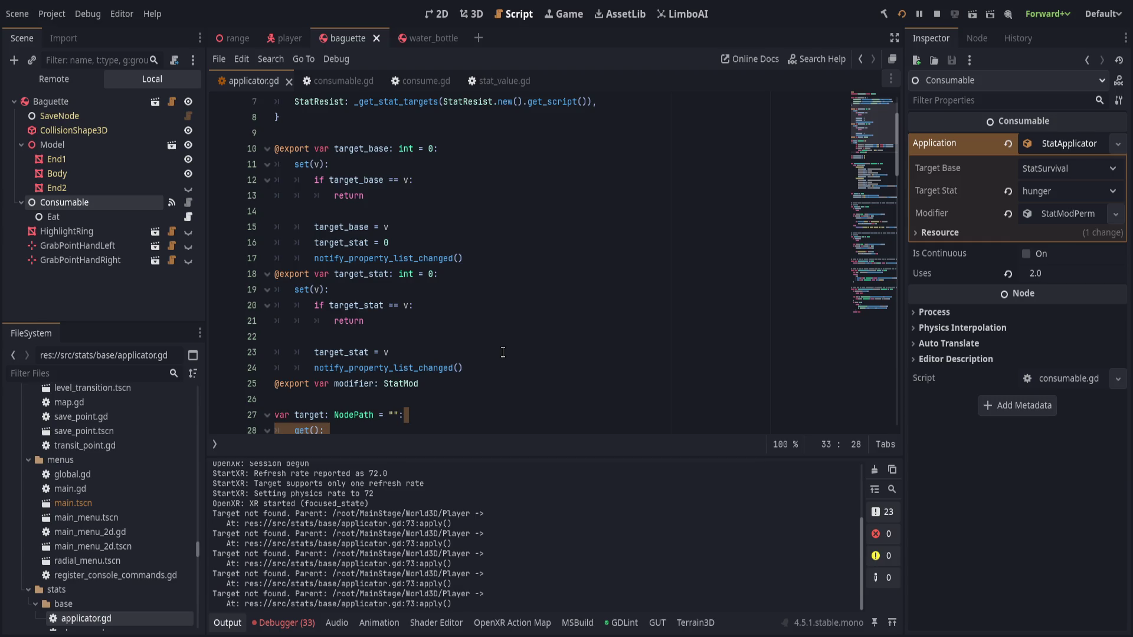
scroll(502, 352, "up", 1)
scroll(503, 353, "down", 5)
scroll(504, 351, "up", 5)
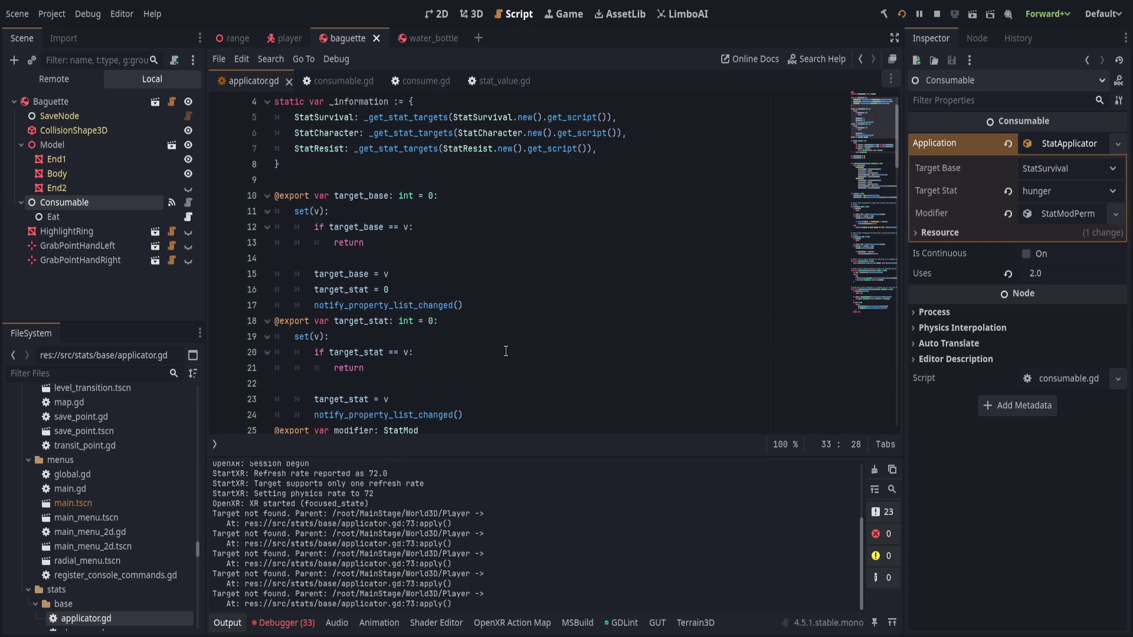
scroll(505, 351, "down", 6)
scroll(522, 351, "down", 1)
scroll(549, 352, "down", 3)
scroll(576, 351, "down", 1)
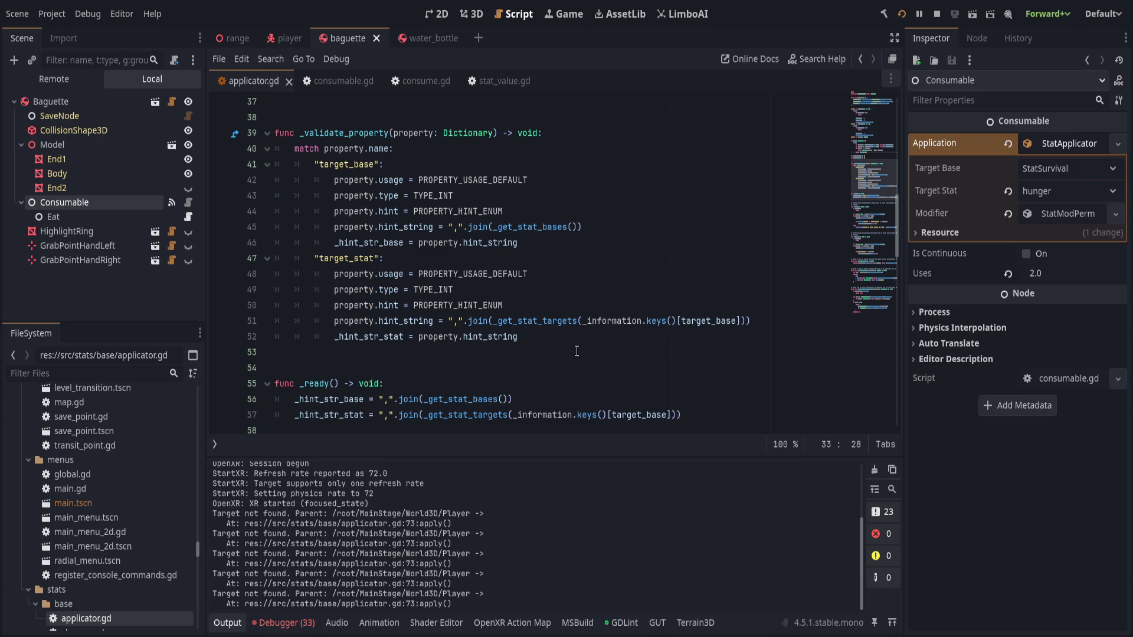
left_click(596, 337)
scroll(596, 340, "up", 9)
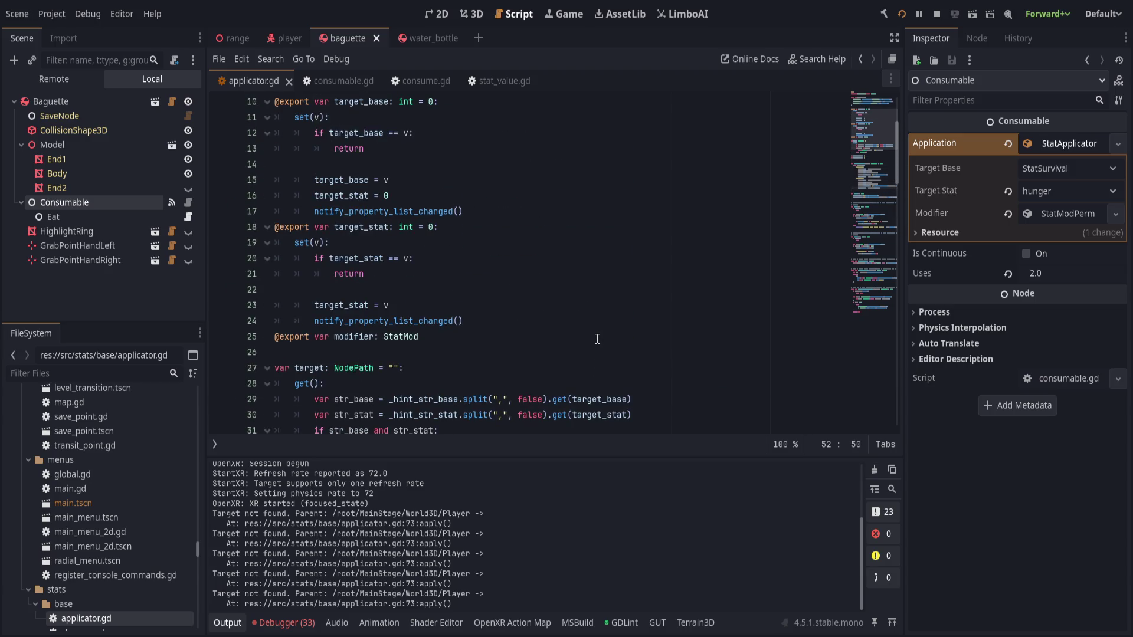
scroll(598, 339, "up", 1)
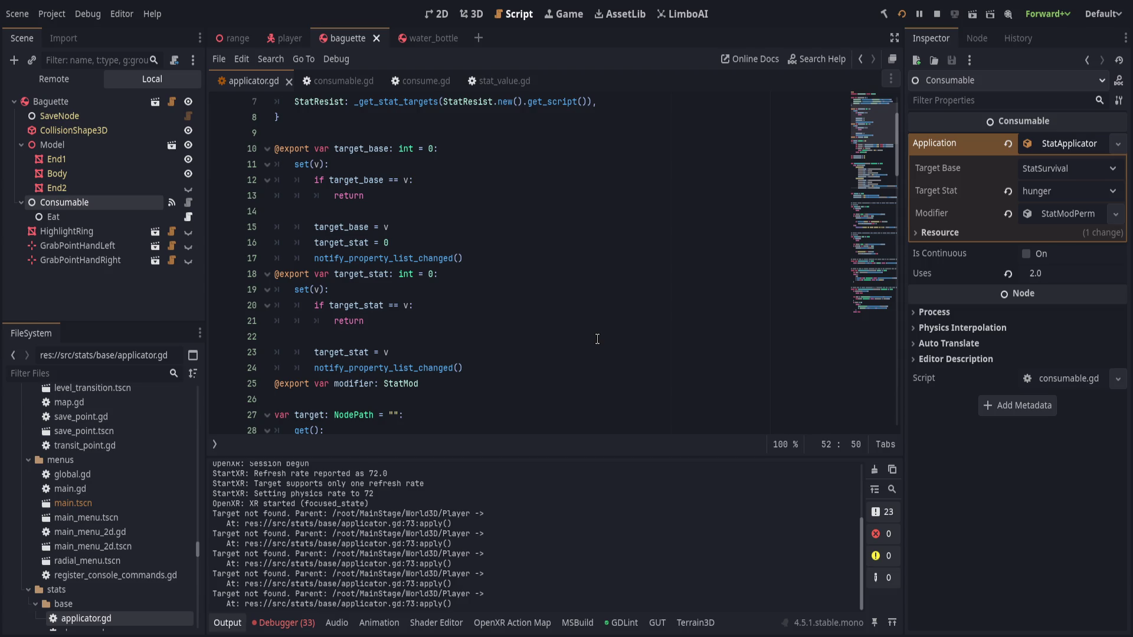
scroll(596, 340, "down", 2)
scroll(606, 352, "down", 4)
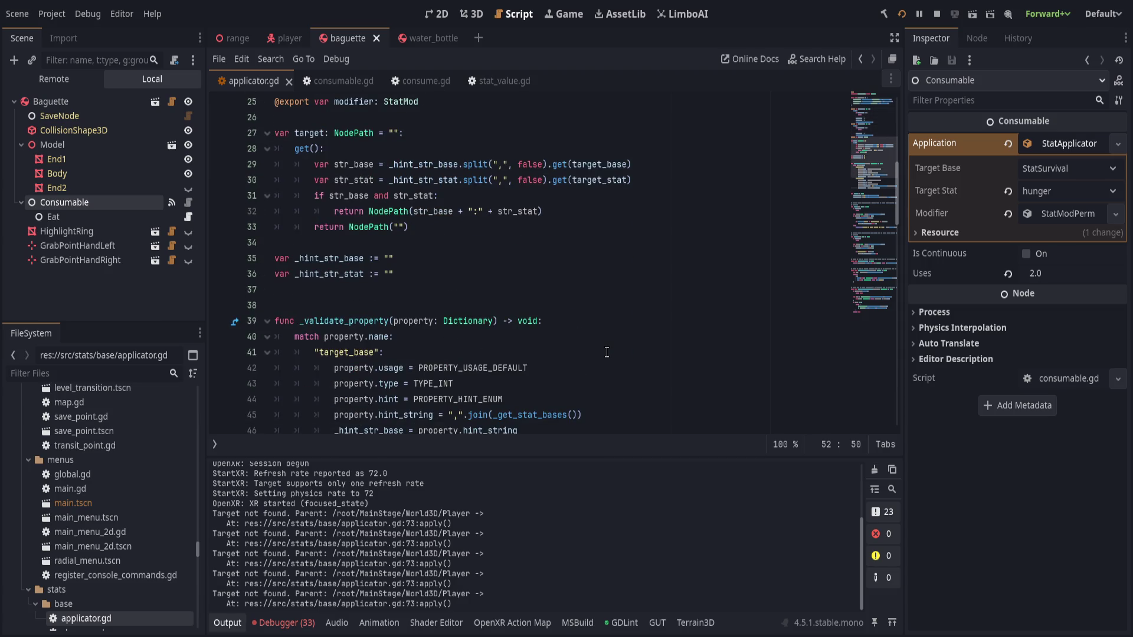
scroll(607, 352, "up", 2)
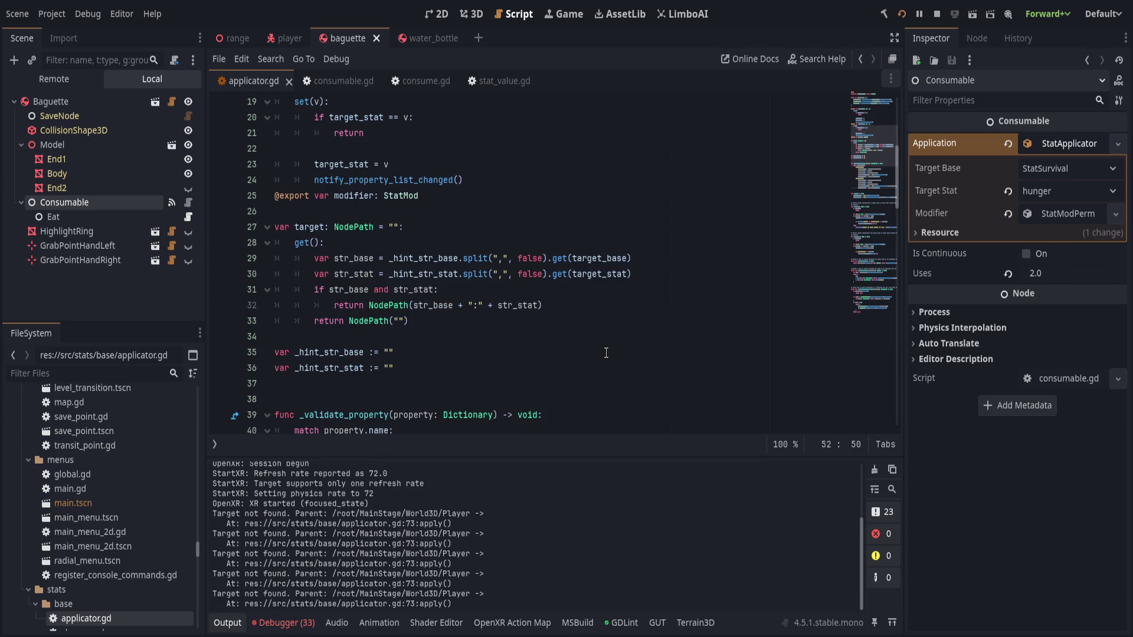
scroll(606, 353, "down", 2)
scroll(606, 352, "up", 1)
scroll(606, 352, "up", 1)
scroll(607, 352, "up", 1)
left_click(494, 277)
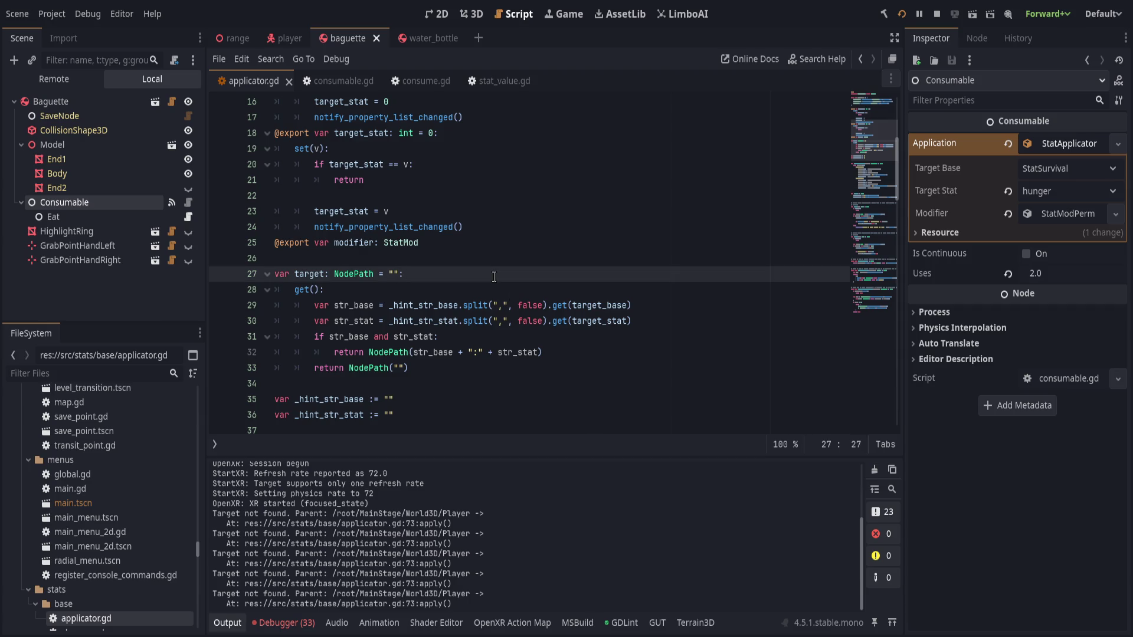
scroll(493, 278, "down", 3)
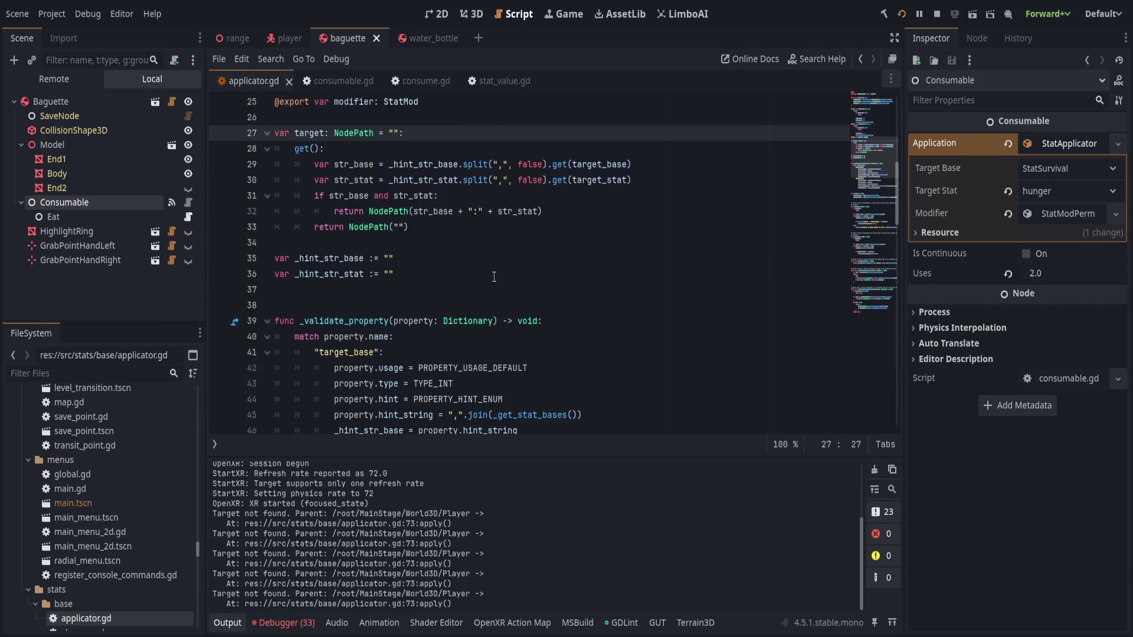
Draft a set(v) block with an Engine.is_editor_hint() check under target, then delete it again
key("Return")
type("set(v):")
key("Return")
type("if")
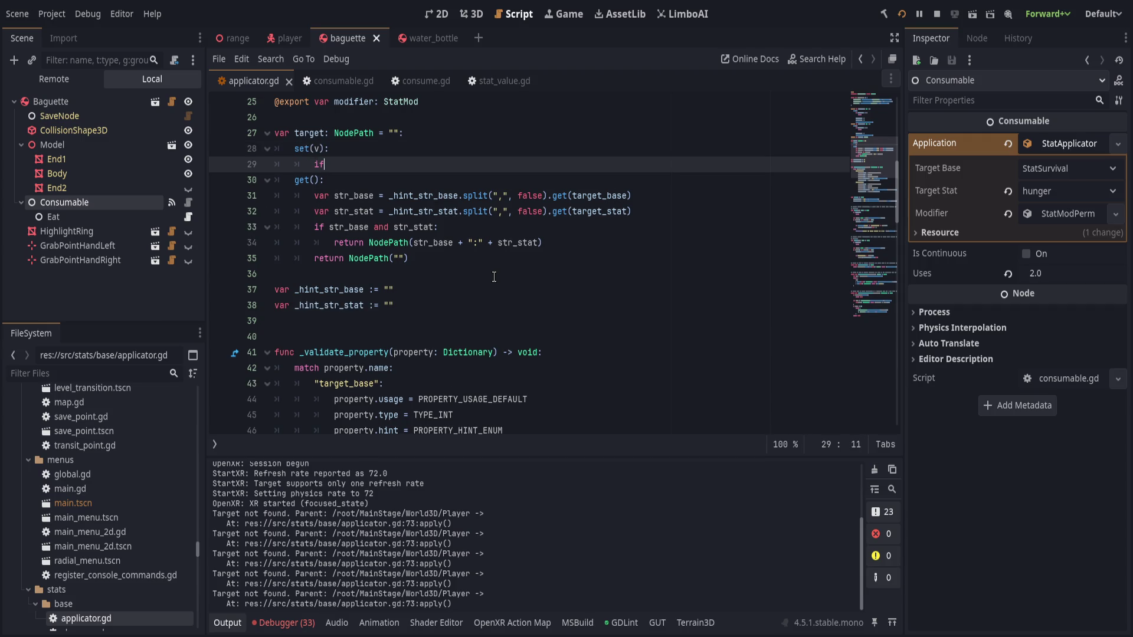
type(" !Engine.is")
key("Return")
type(":")
key("Return")
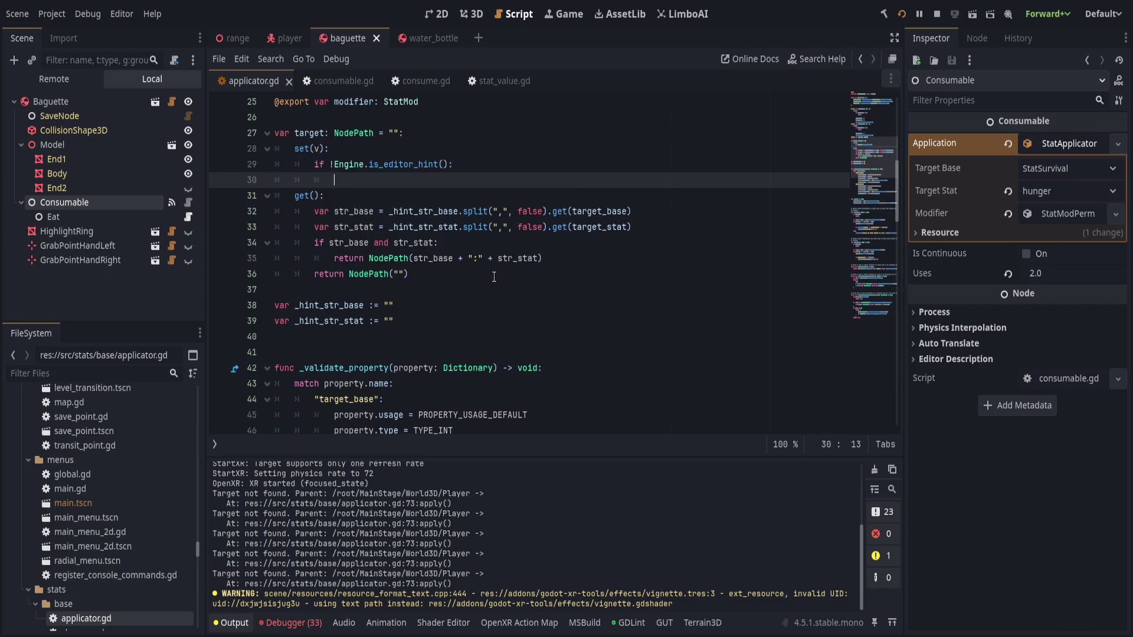
key("Up")
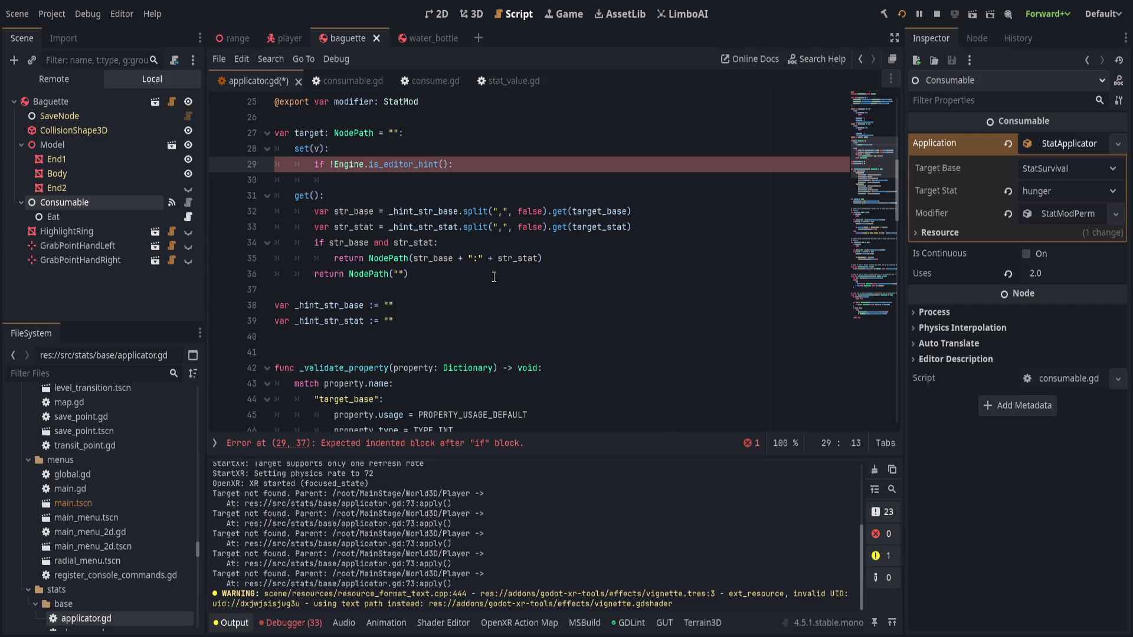
key("ctrl+shift+k")
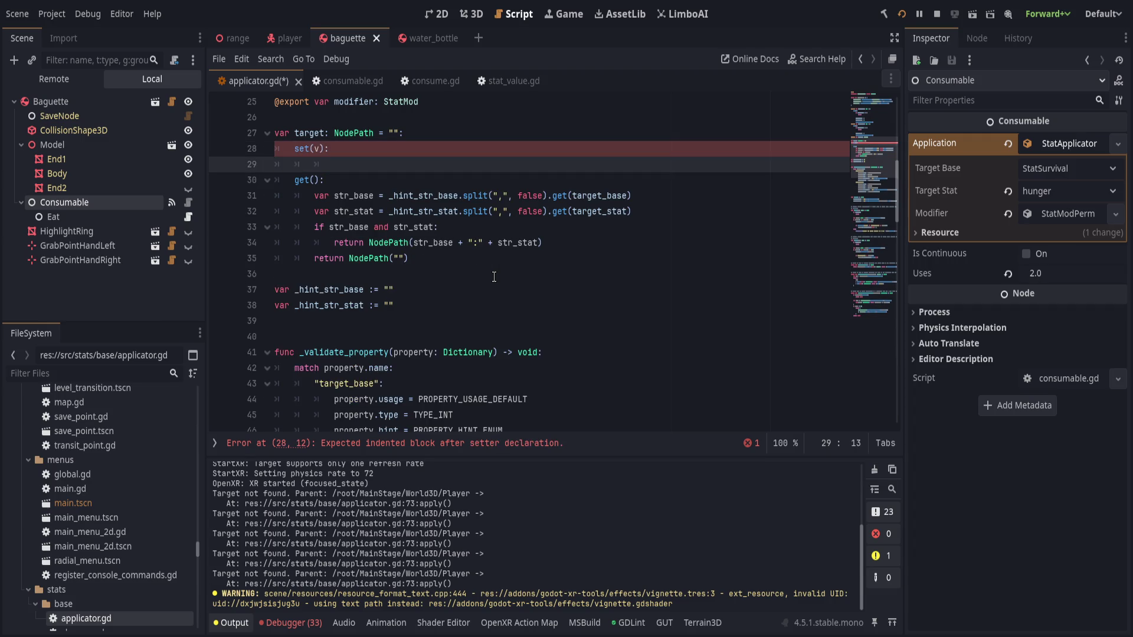
key("Up")
key("ctrl+shift+k")
key("ctrl+shift+k")
key("Up")
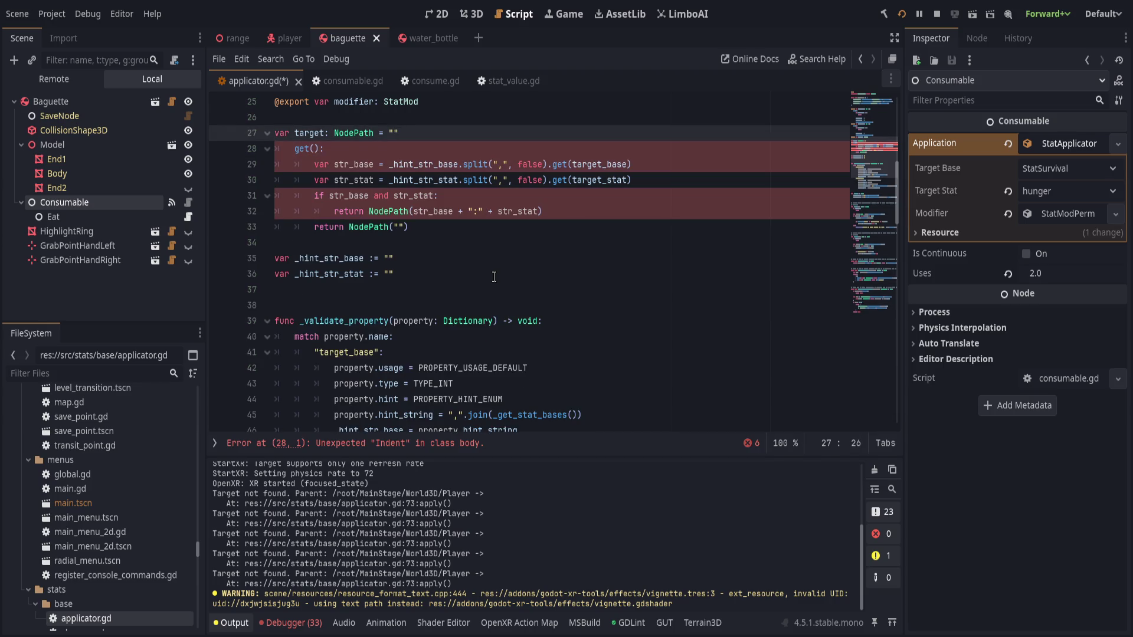
Comment out the target getter lines 28-33 with Ctrl+K, leaving target a plain NodePath
key("Down")
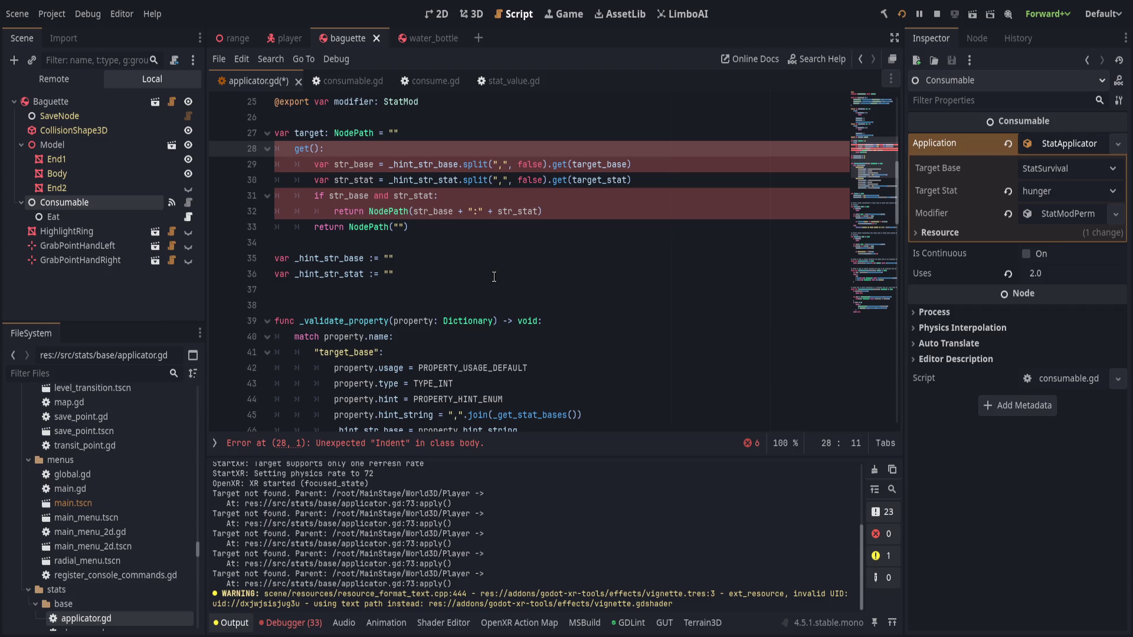
key("shift+Down")
key("shift+Down")
key("shift+Down")
key("shift+Down")
key("shift+Down")
key("ctrl+k")
scroll(514, 401, "up", 2)
left_click(454, 358)
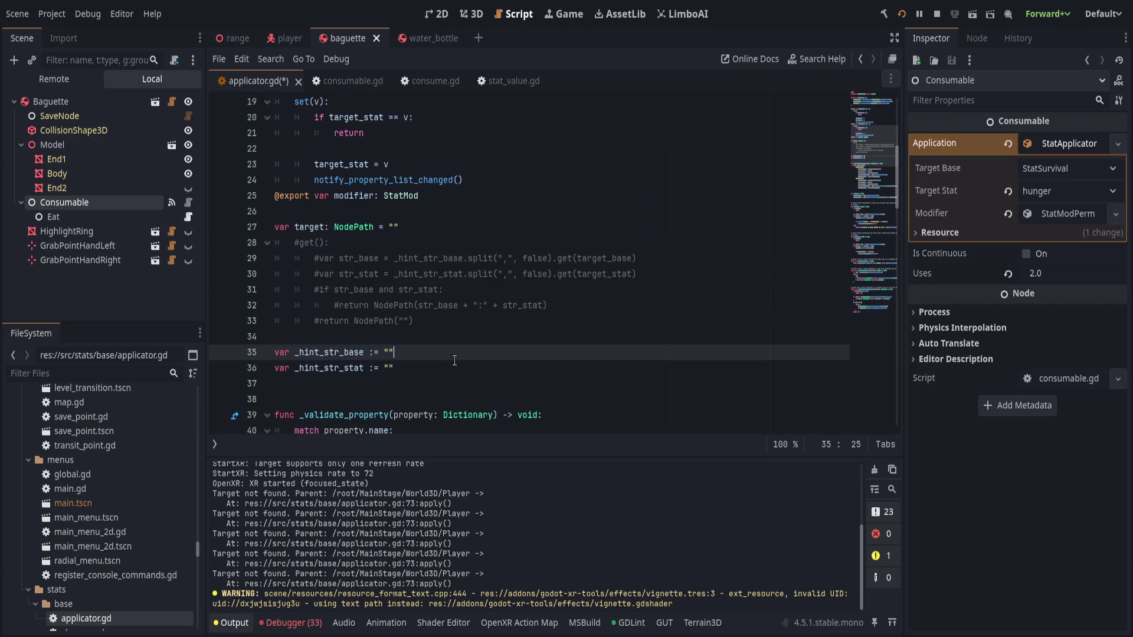
scroll(454, 349, "up", 3)
scroll(452, 336, "up", 1)
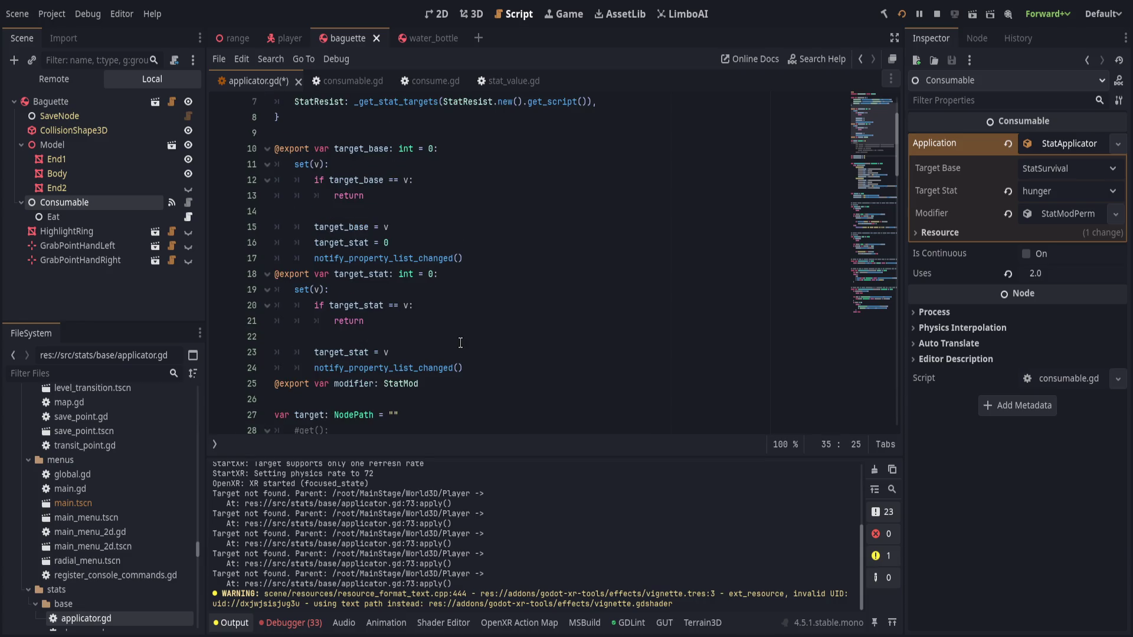
Cut the _ready function out from above apply in applicator.gd
left_click(460, 343)
scroll(435, 359, "down", 5)
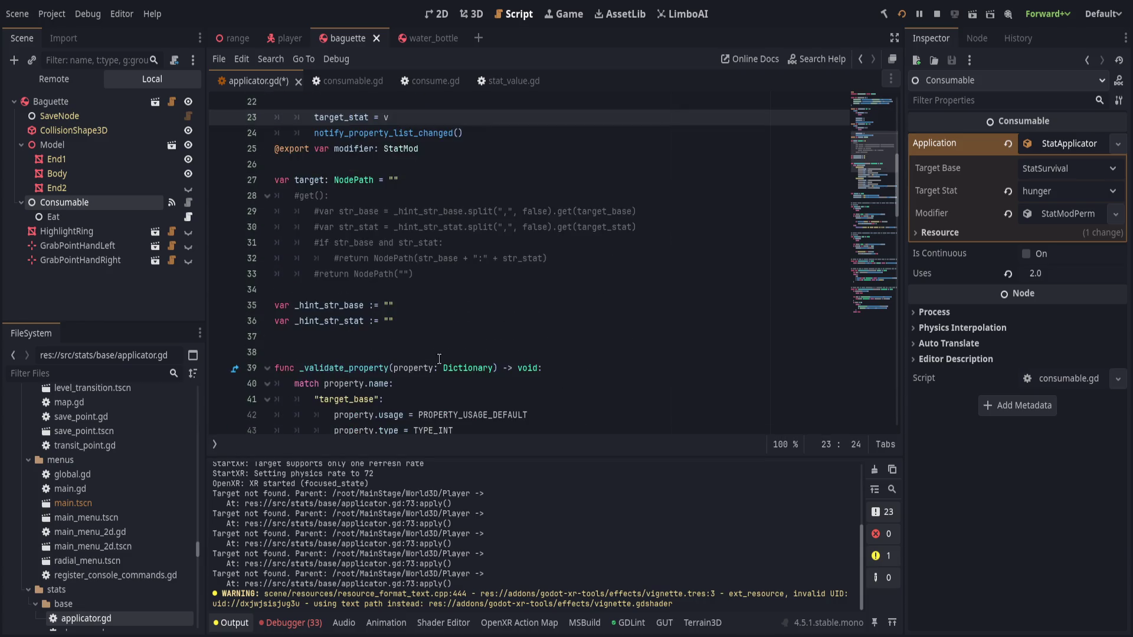
scroll(354, 329, "down", 2)
left_click(268, 301)
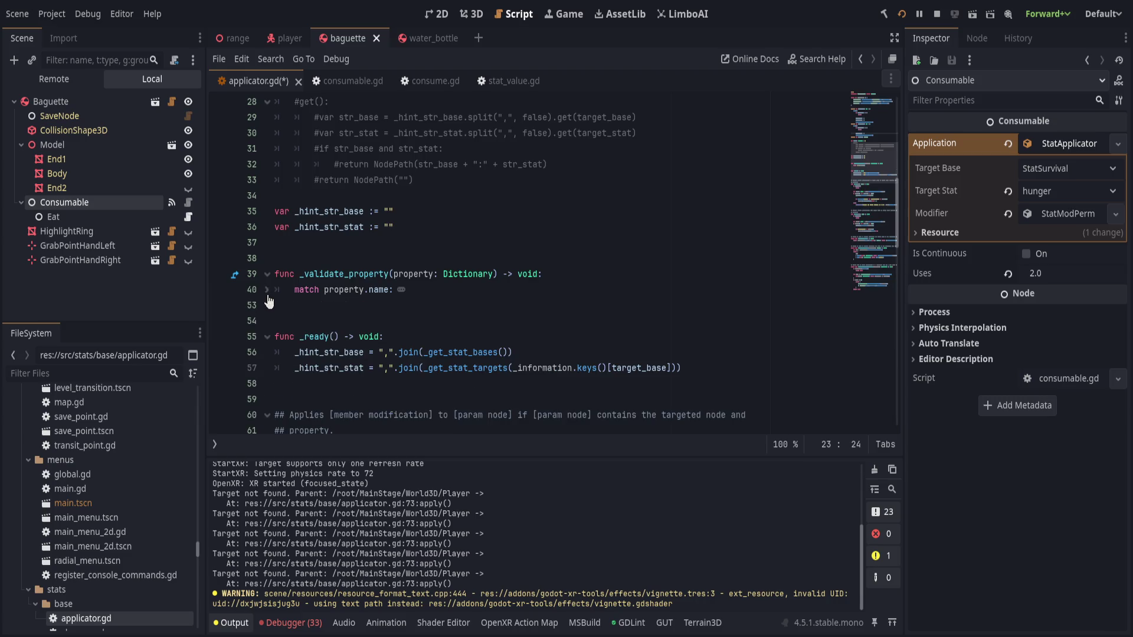
left_click_drag(269, 301, 292, 98)
left_click(464, 334)
scroll(463, 334, "up", 1)
scroll(464, 334, "up", 1)
scroll(469, 337, "down", 5)
scroll(476, 341, "down", 2)
scroll(475, 341, "down", 1)
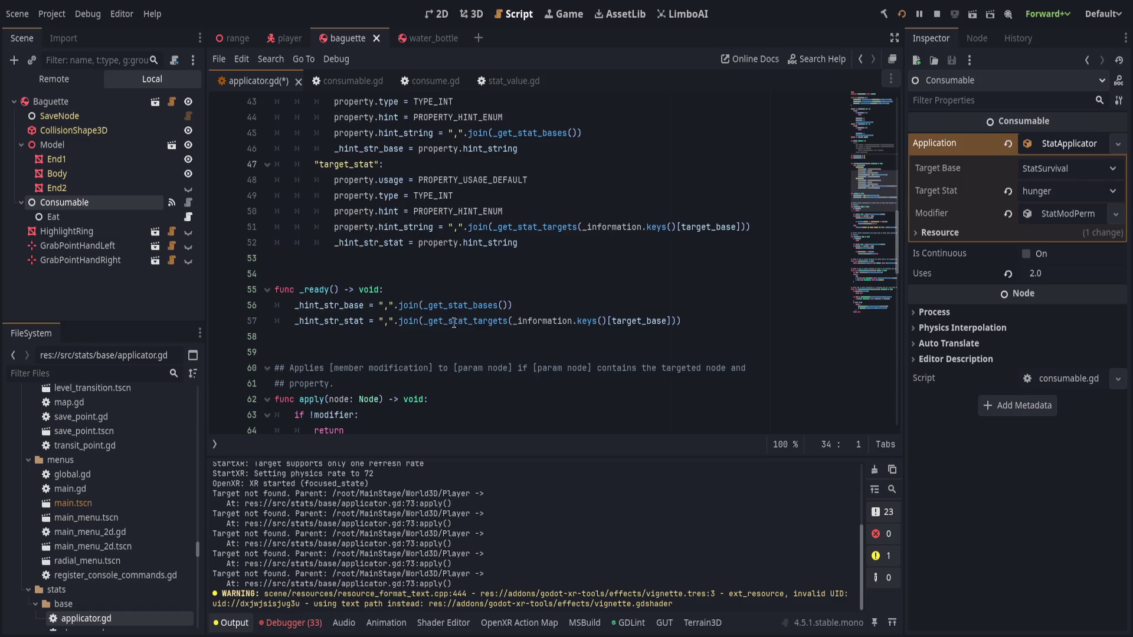
scroll(457, 323, "down", 3)
left_click(452, 197)
key("Return")
key("Return")
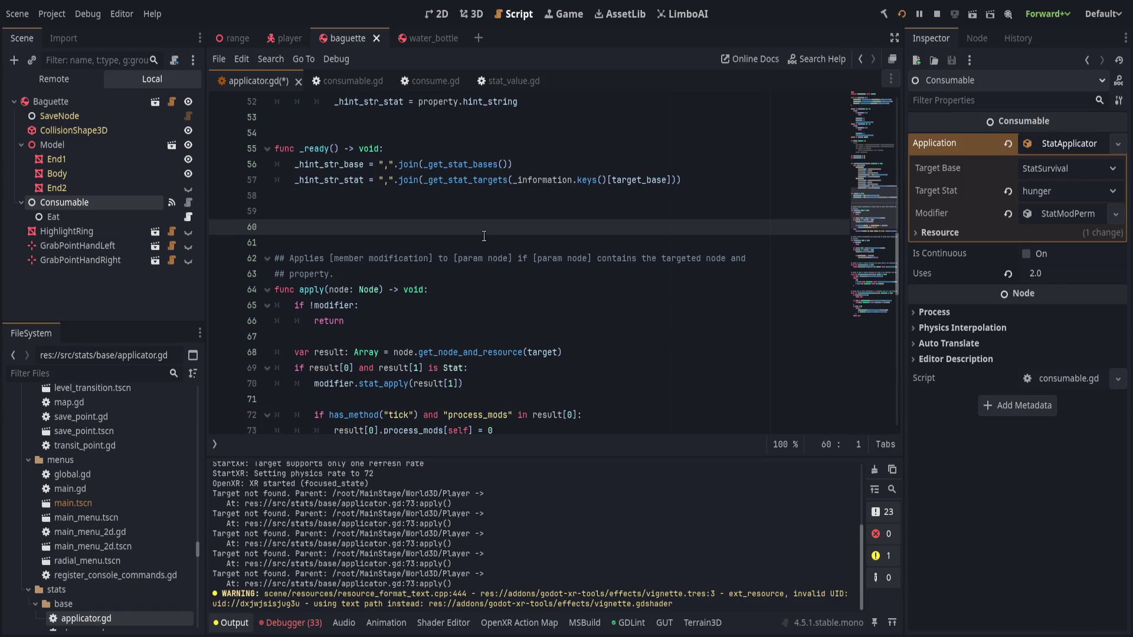
scroll(483, 236, "down", 1)
scroll(491, 256, "down", 5)
scroll(503, 284, "down", 3)
scroll(514, 308, "down", 2)
scroll(514, 309, "up", 10)
scroll(514, 310, "up", 2)
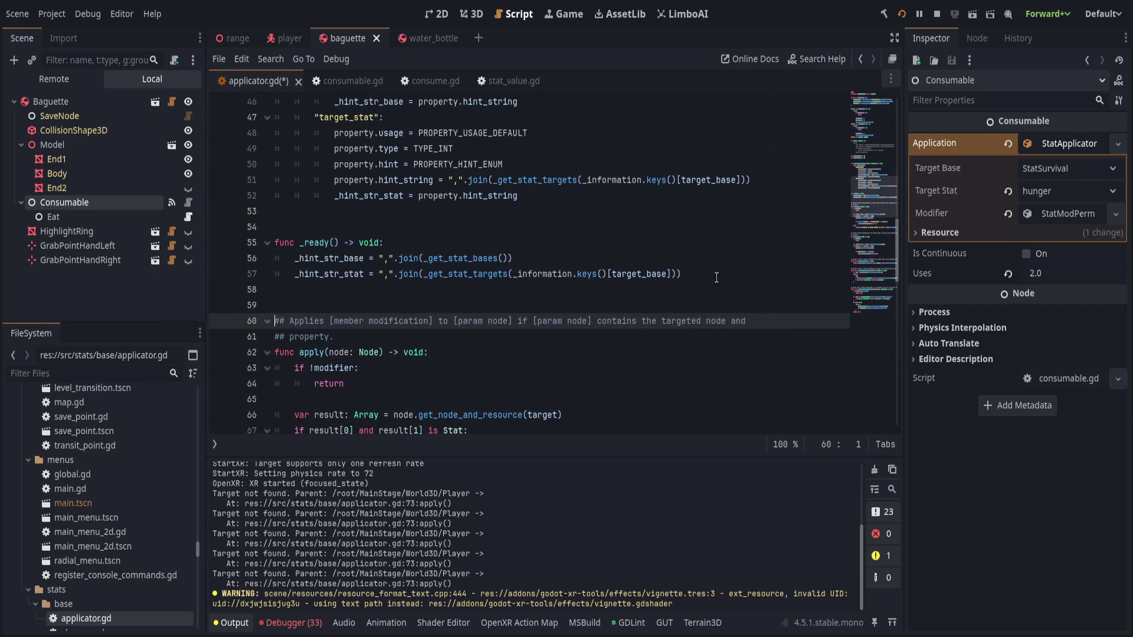
left_click_drag(717, 278, 575, 226)
key("ctrl+c")
key("Delete")
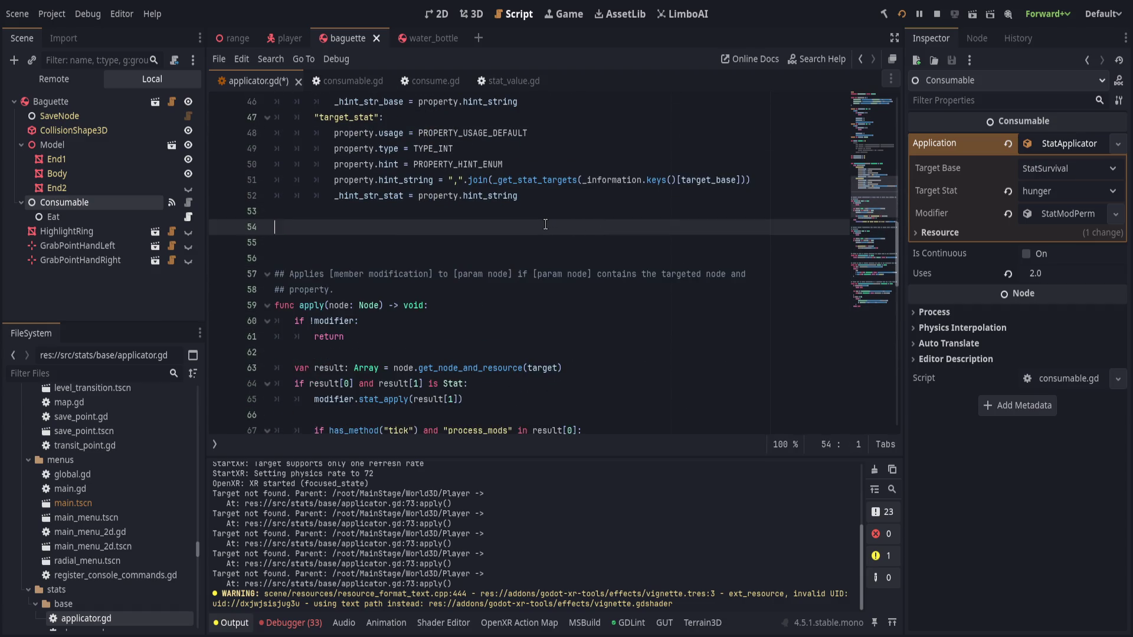
key("Delete")
key("Delete")
scroll(530, 220, "down", 5)
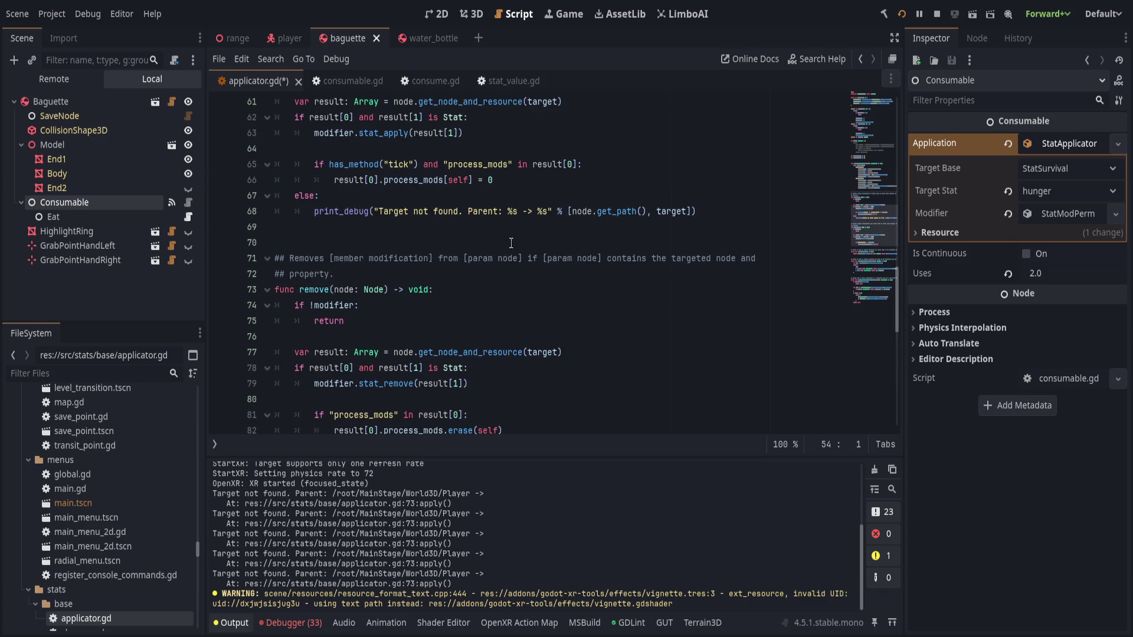
Insert blank lines after the remove function to make room for new code
left_click(515, 241)
scroll(512, 248, "down", 6)
scroll(507, 263, "down", 1)
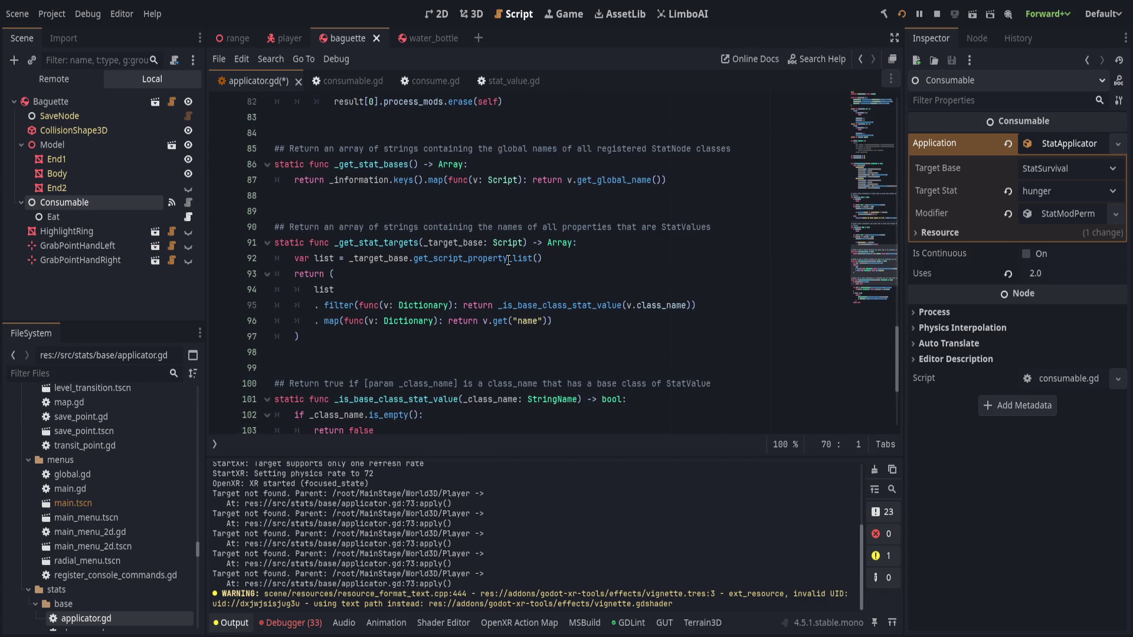
scroll(507, 258, "down", 1)
scroll(507, 259, "up", 1)
left_click(387, 243)
scroll(504, 292, "up", 2)
left_click(514, 231)
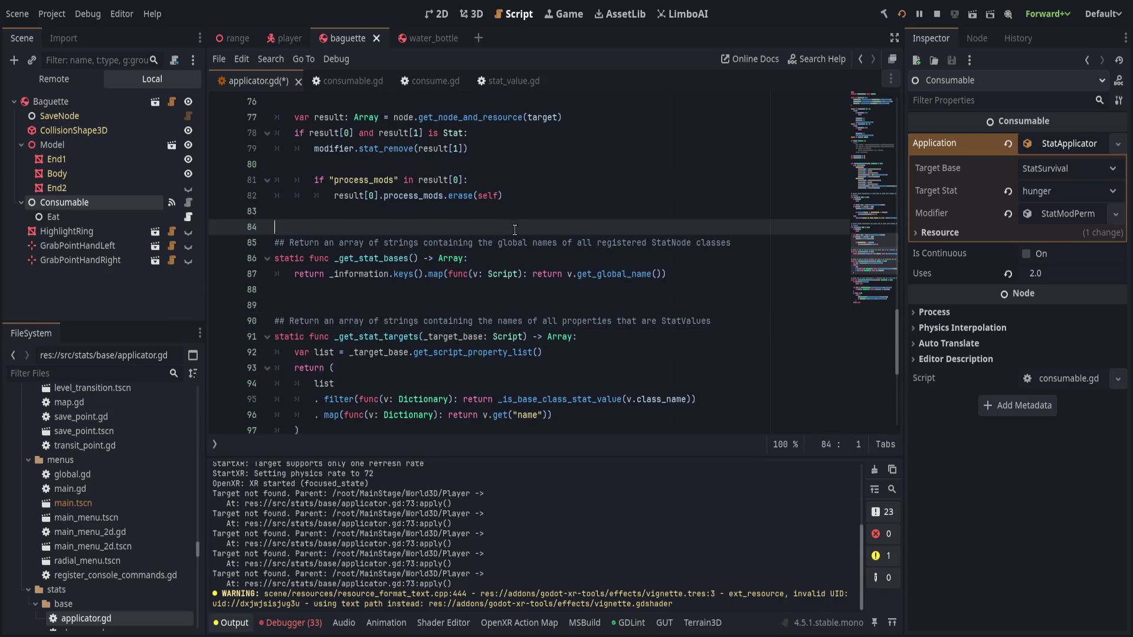
key("Return")
key("Return")
key("Return")
key("Up")
key("Up")
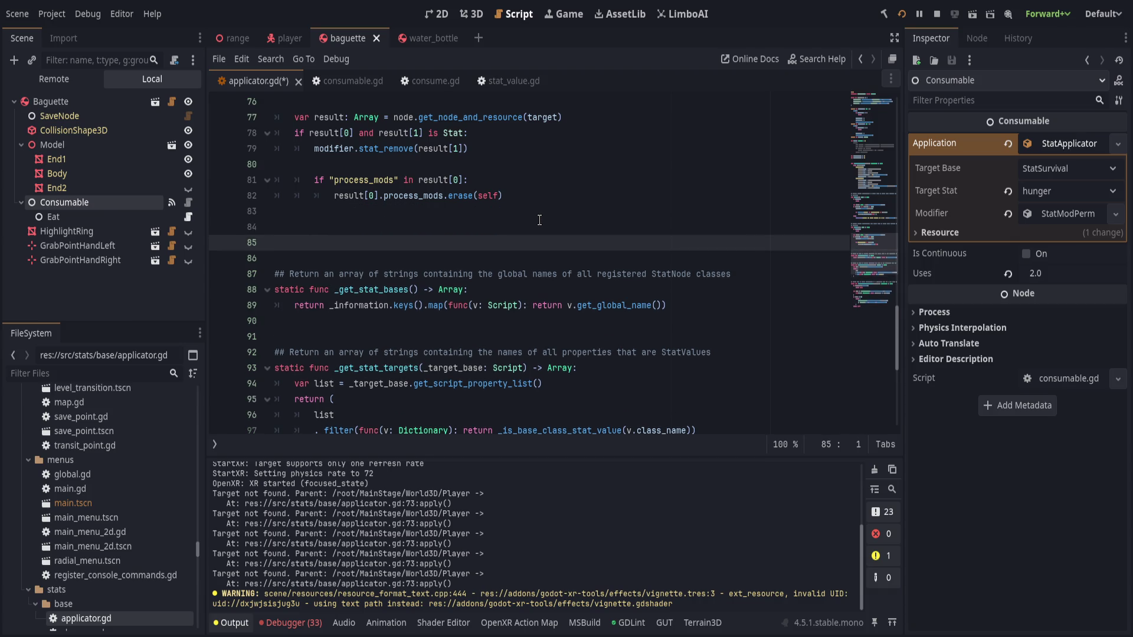
type("func _update_target() -> voi")
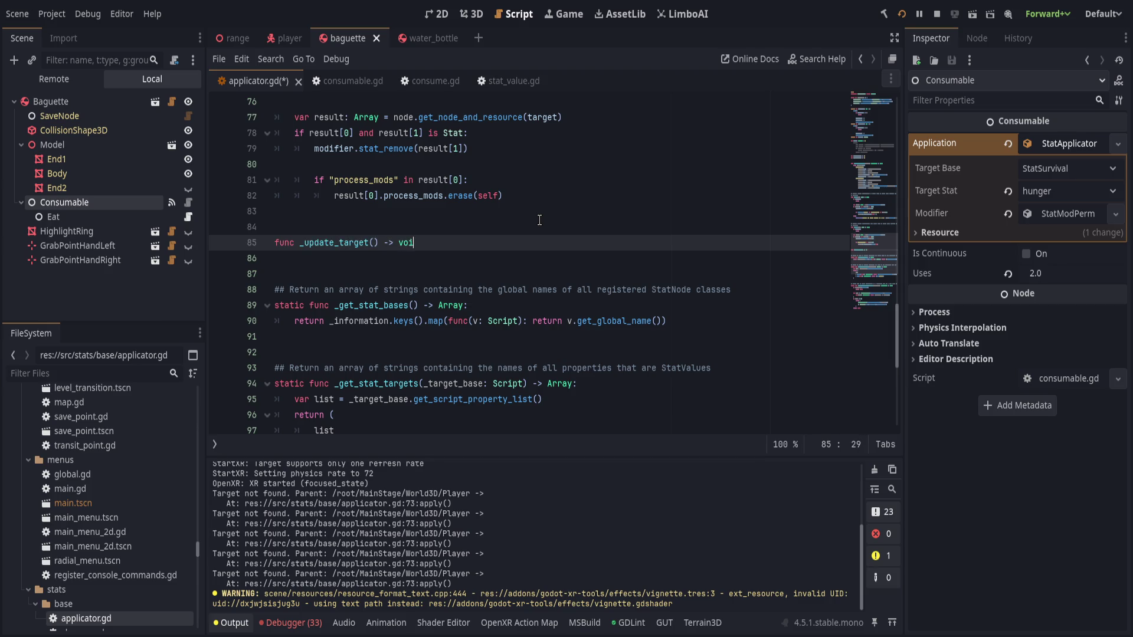
type("d:")
Declare func _update_target() -> void: and paste the cut _ready function below it
key("Return")
key("ctrl+v")
key("Up")
key("Up")
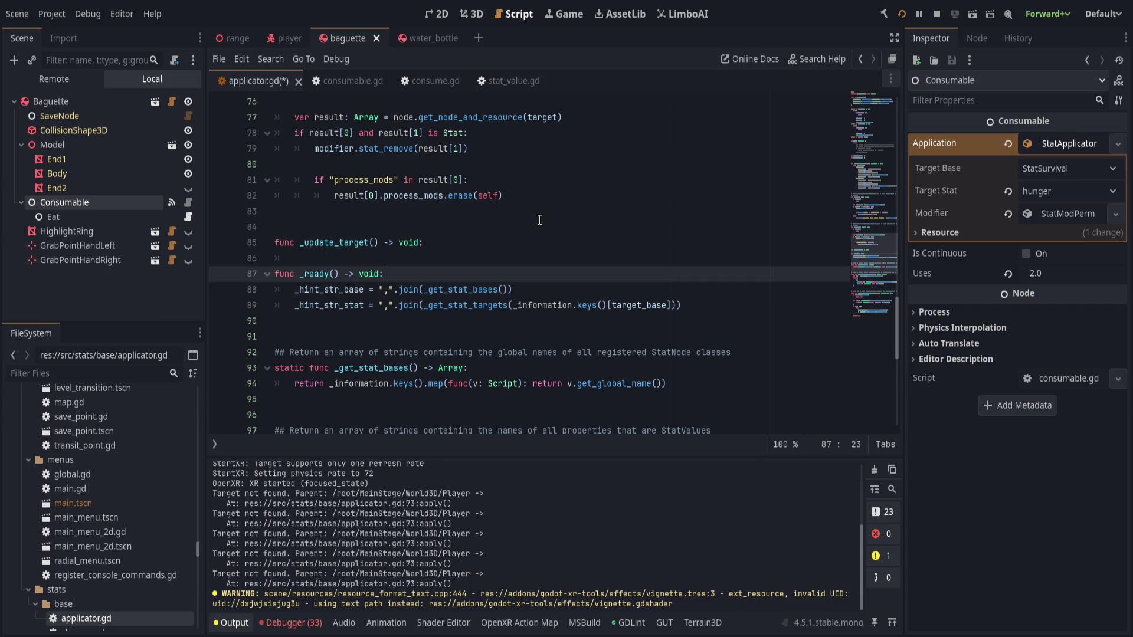
key("Up")
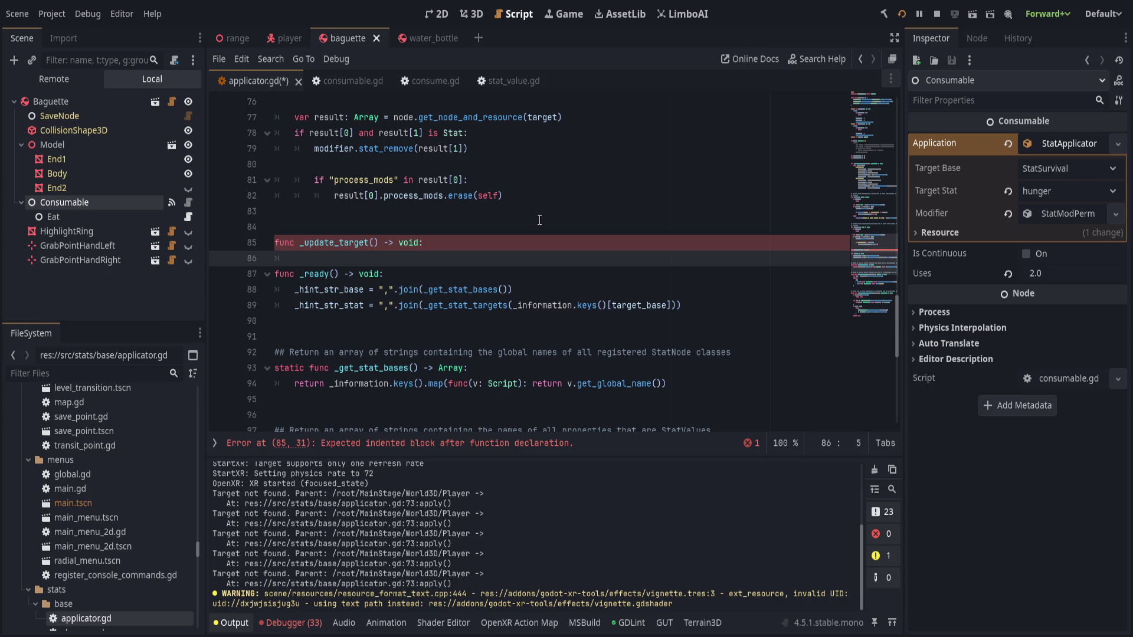
type("\",\"")
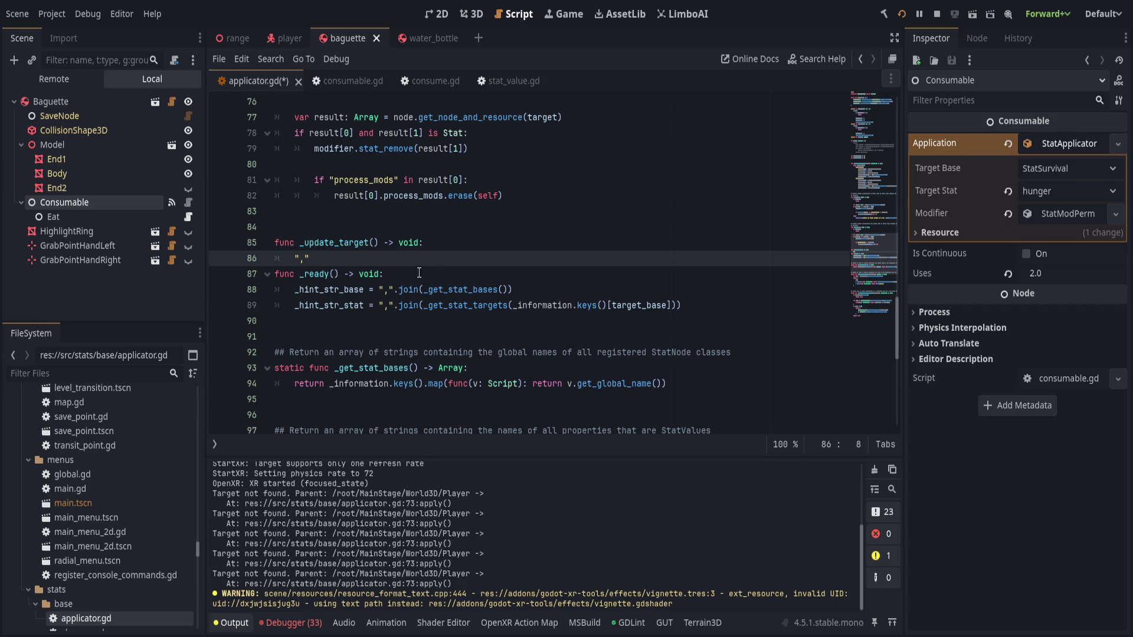
Copy the commented str_base/str_stat lines into _update_target's body and strip the str_base declaration prefix
left_click_drag(378, 290, 295, 291)
left_click(537, 290)
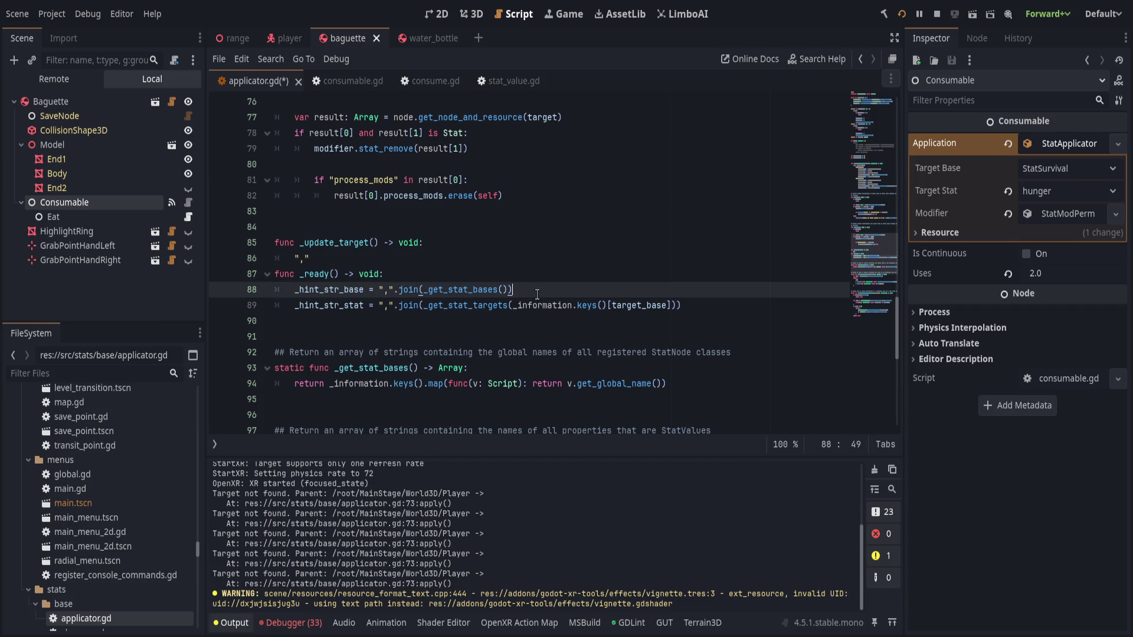
scroll(538, 293, "down", 1)
scroll(564, 291, "up", 1)
scroll(563, 291, "up", 5)
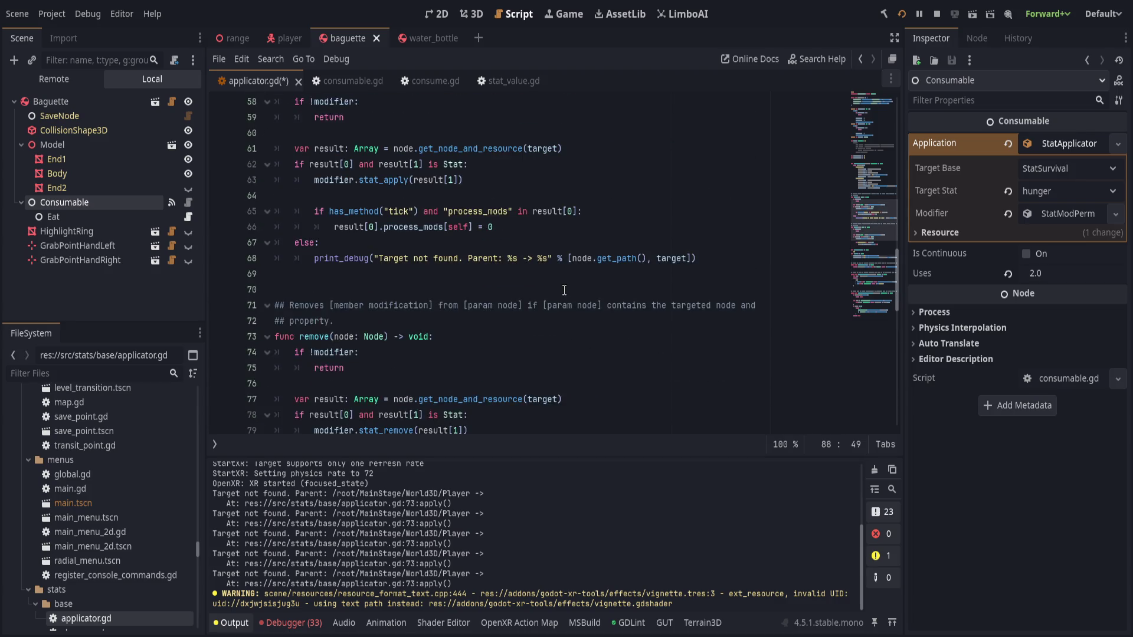
scroll(563, 290, "up", 4)
scroll(561, 290, "up", 3)
scroll(558, 289, "up", 2)
scroll(558, 288, "up", 5)
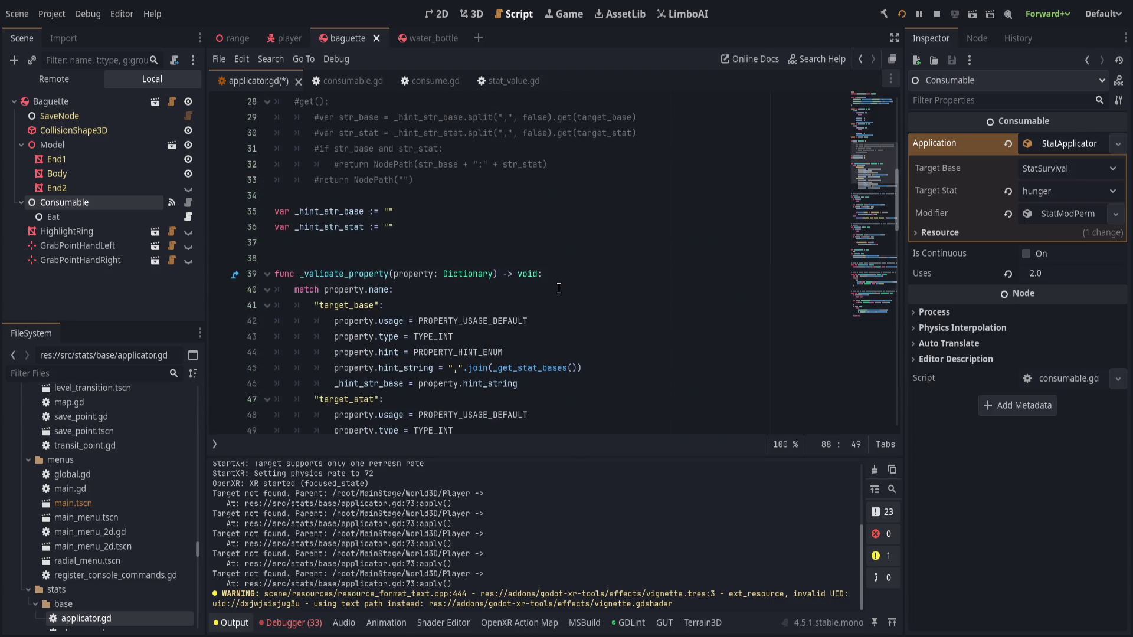
scroll(558, 288, "up", 4)
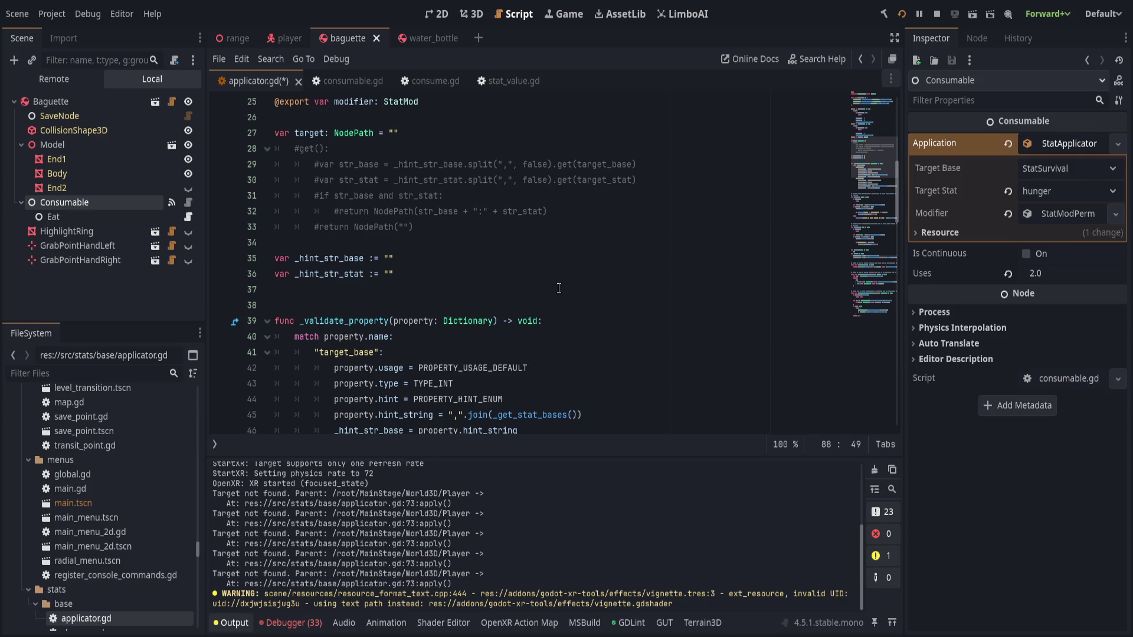
left_click_drag(659, 181, 659, 145)
scroll(548, 345, "down", 1)
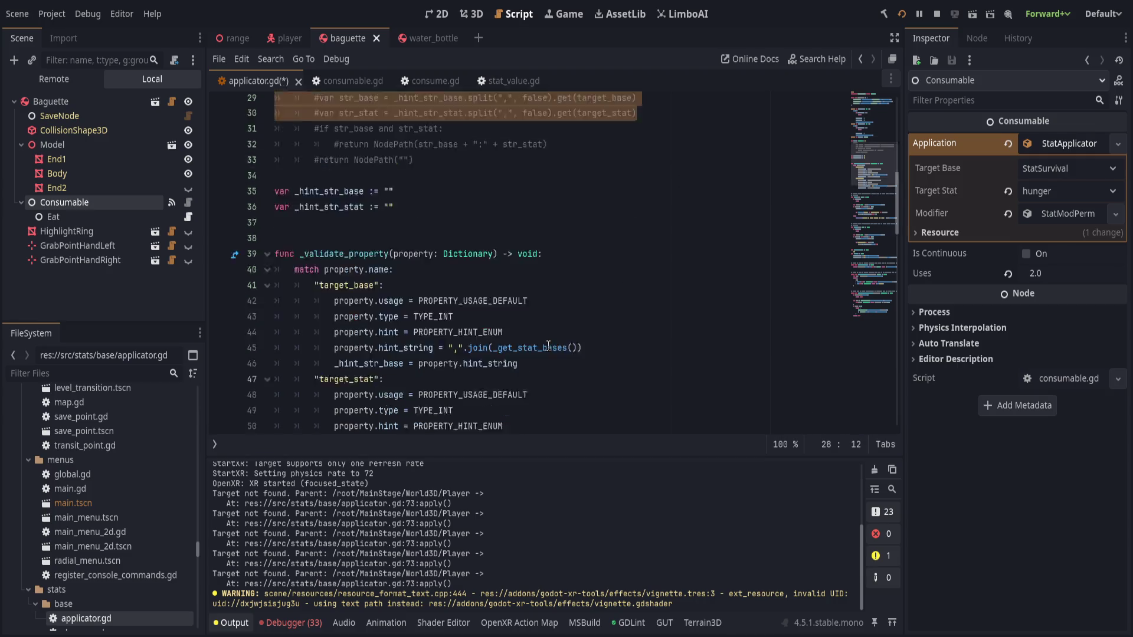
scroll(549, 346, "down", 8)
scroll(547, 346, "down", 6)
scroll(546, 345, "down", 4)
scroll(545, 345, "down", 2)
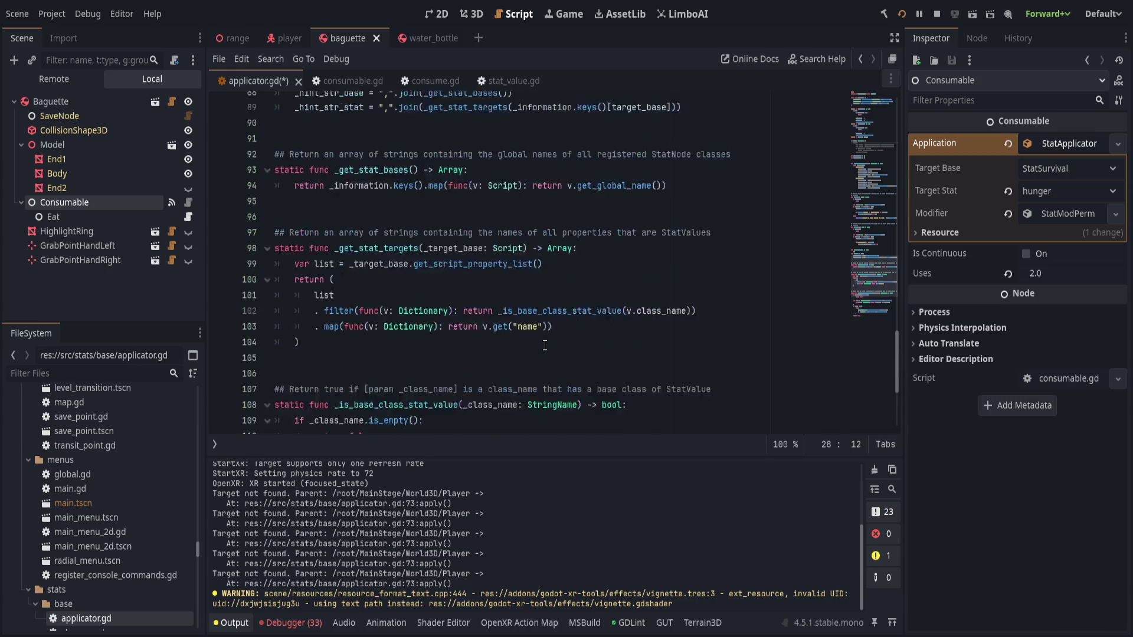
scroll(544, 345, "up", 3)
scroll(531, 301, "up", 1)
left_click(511, 235)
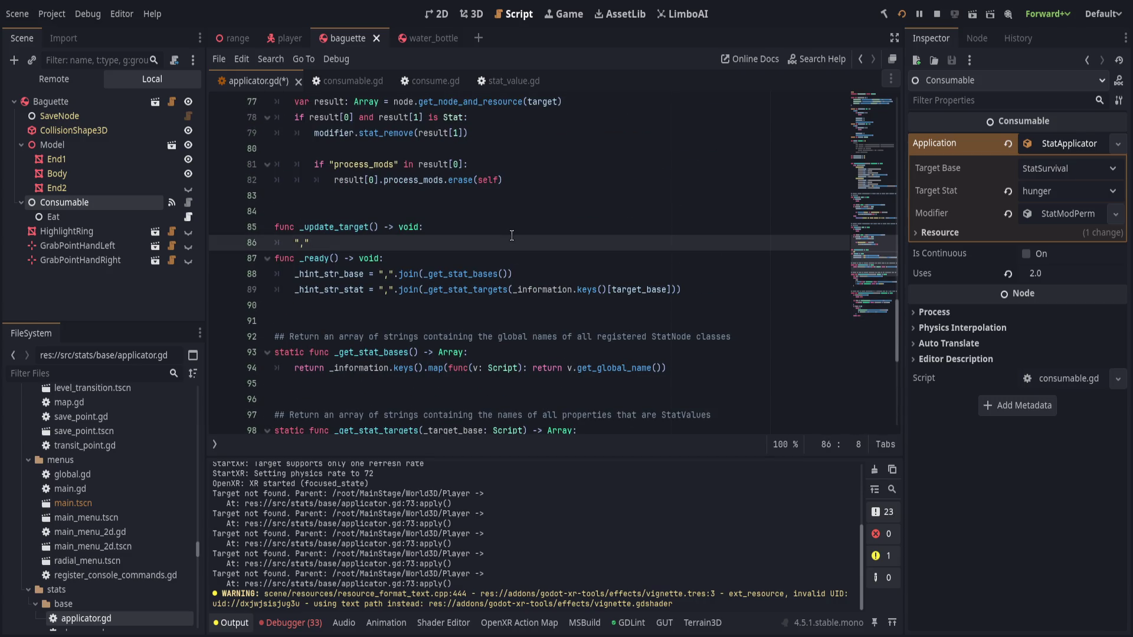
key("ctrl+v")
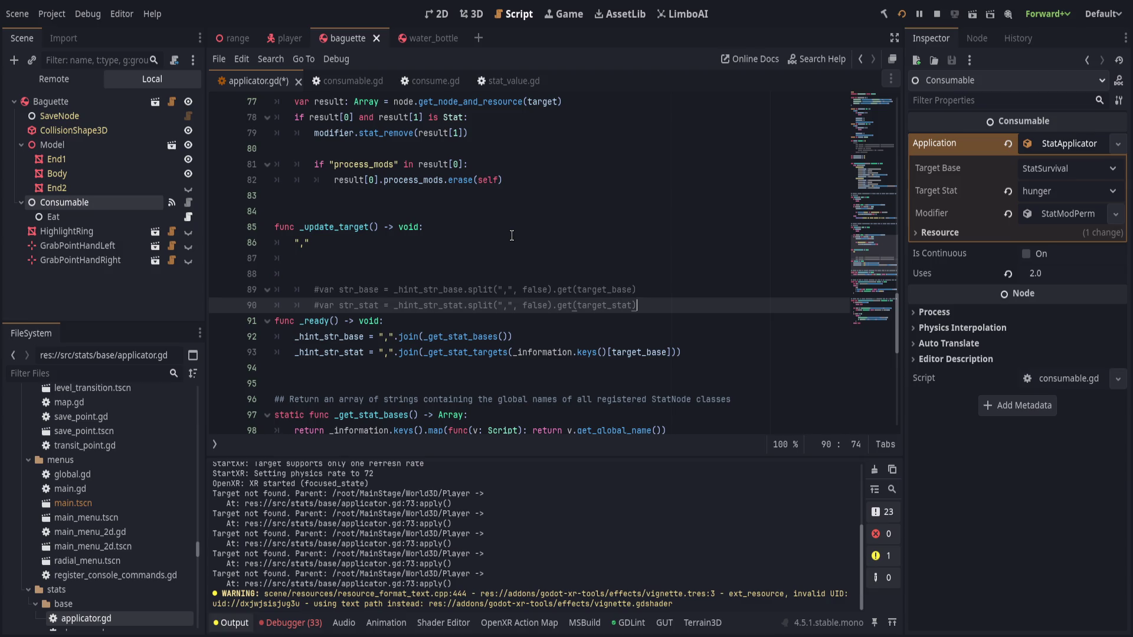
key("shift+Up")
key("alt+Up")
key("alt+Up")
key("alt+Up")
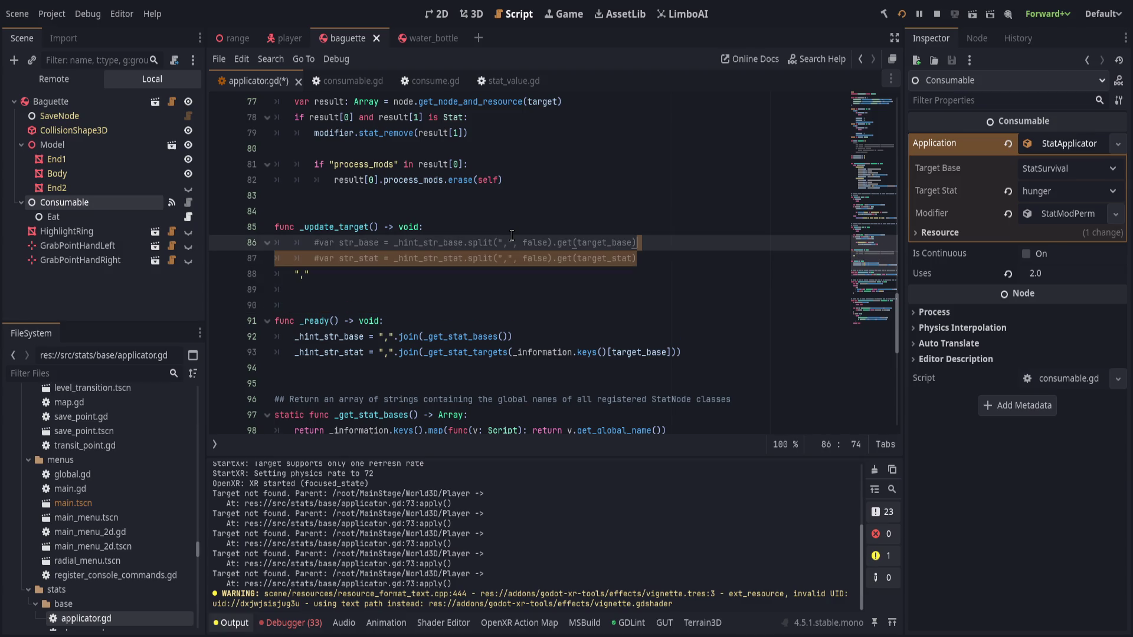
key("alt+Down")
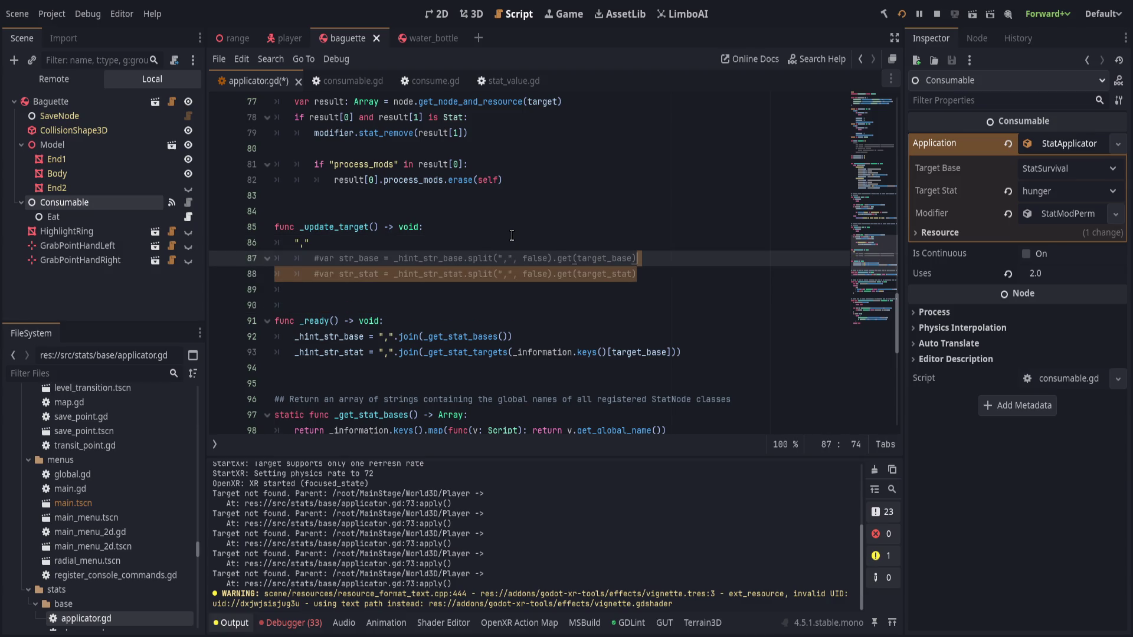
key("Home")
key("Delete")
key("Delete")
key("Delete")
key("Delete")
key("Delete")
key("Delete")
key("Delete")
key("Delete")
key("Delete")
type("target = NodePath(")
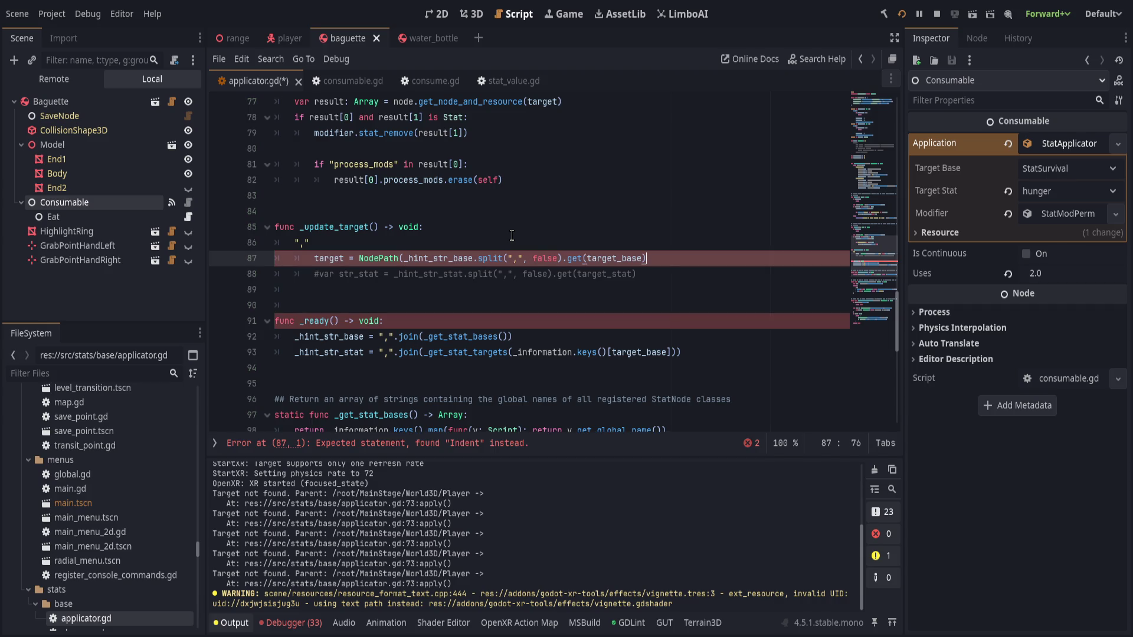
type("+ \":\"")
type(" +")
Uncomment the str_stat line and strip its declaration prefix
key("Down")
key("ctrl+k")
key("Home")
key("ctrl+shift+Right")
key("ctrl+shift+Right")
key("ctrl+shift+Right")
key("Delete")
key("Delete")
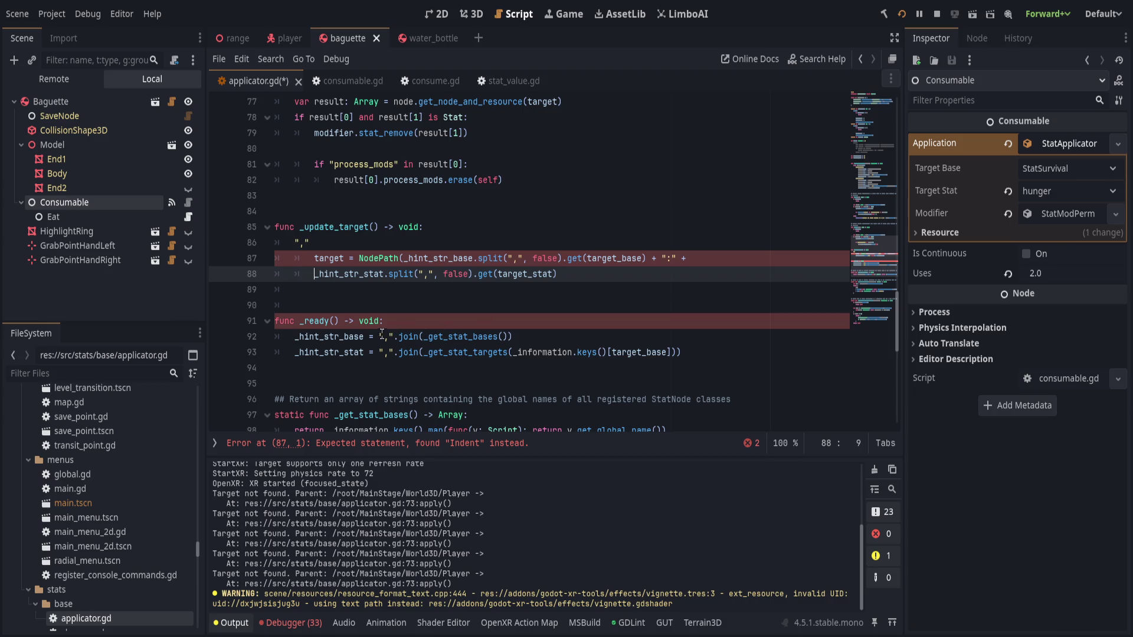
Replace _hint_str_base and _hint_str_stat with the joined stat-bases and stat-targets expressions from _ready, and save
left_click_drag(378, 337, 631, 335)
key("ctrl+c")
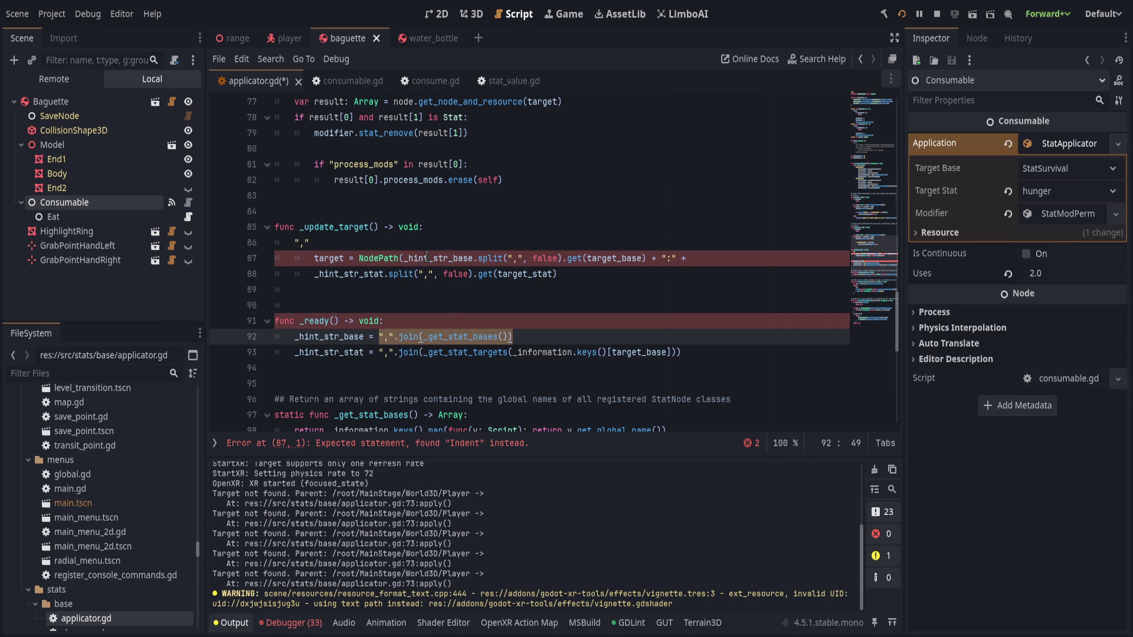
left_click(430, 258)
double_click(429, 257)
key("ctrl+v")
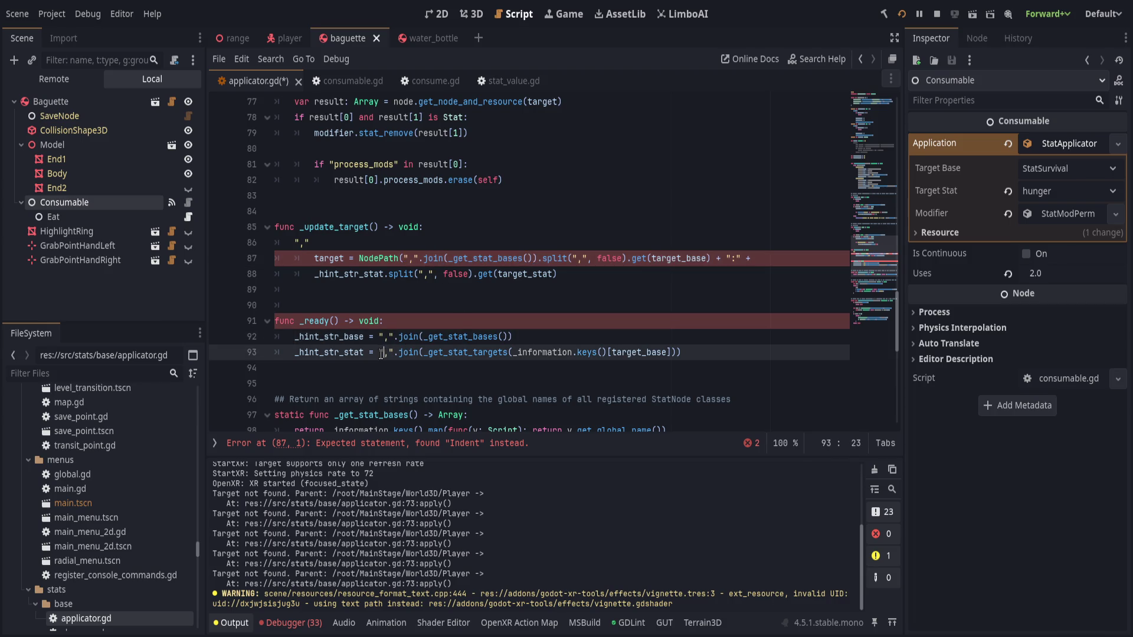
left_click_drag(379, 353, 744, 347)
key("ctrl+c")
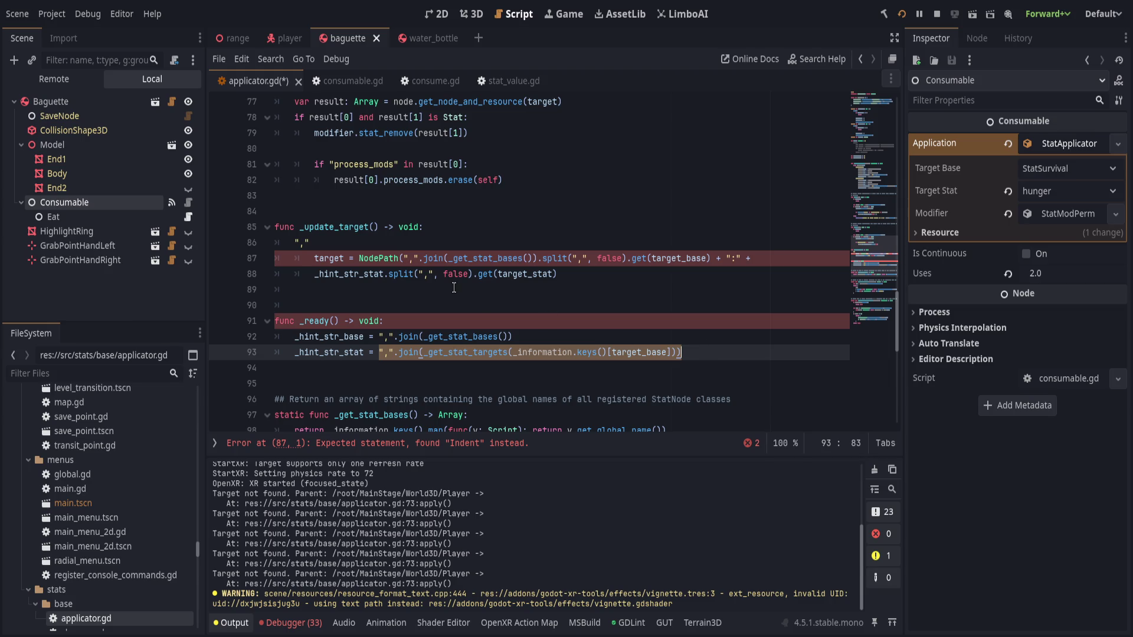
double_click(343, 274)
key("ctrl+v")
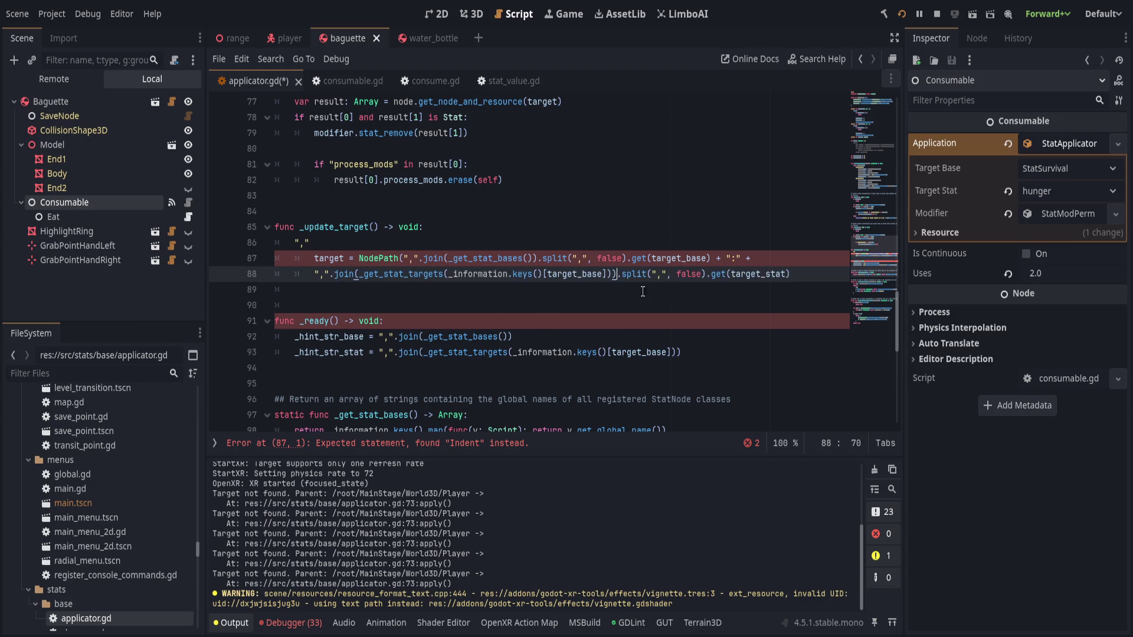
left_click(551, 289)
key("ctrl+s")
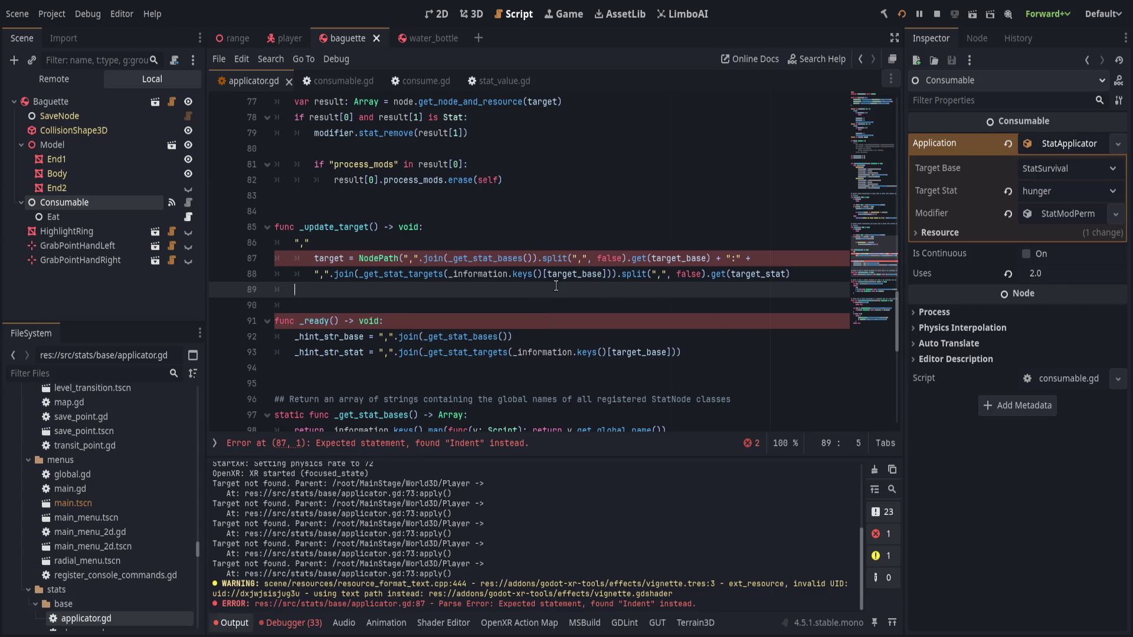
Remove the ",".join wrapper and leftover parenthesis from the NodePath on line 87
left_click(386, 445)
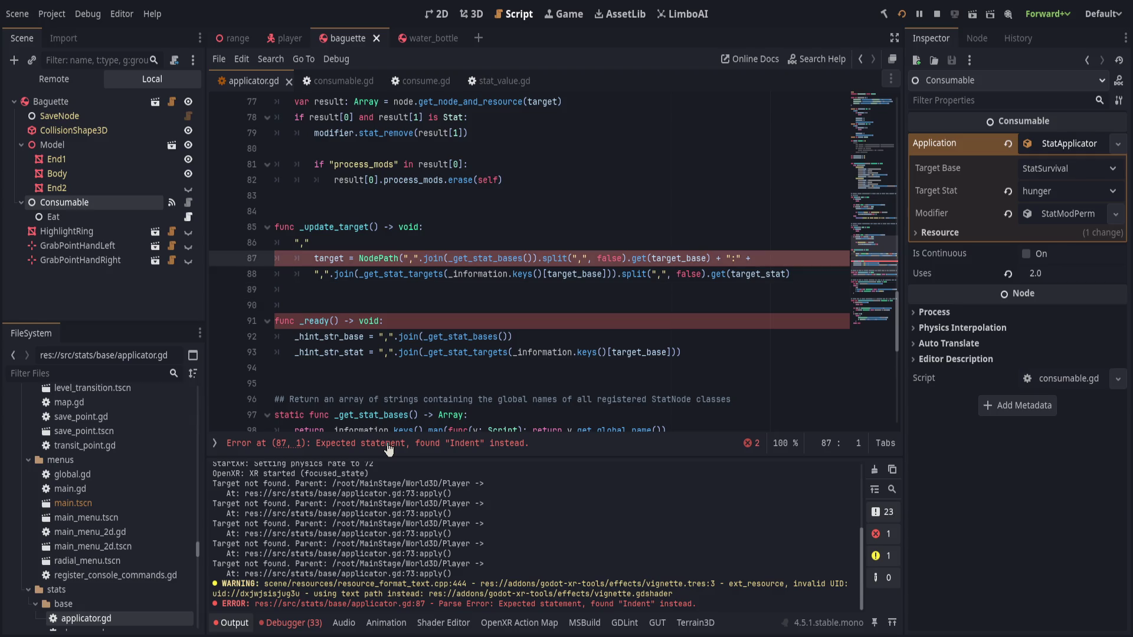
left_click(458, 223)
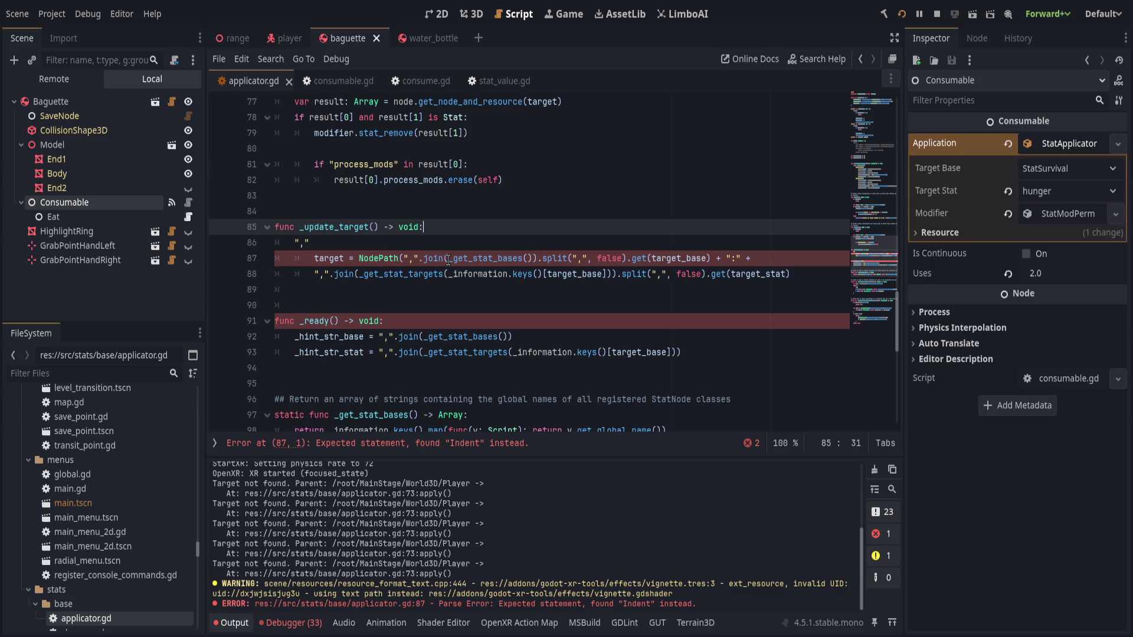
left_click(407, 257)
type("\"")
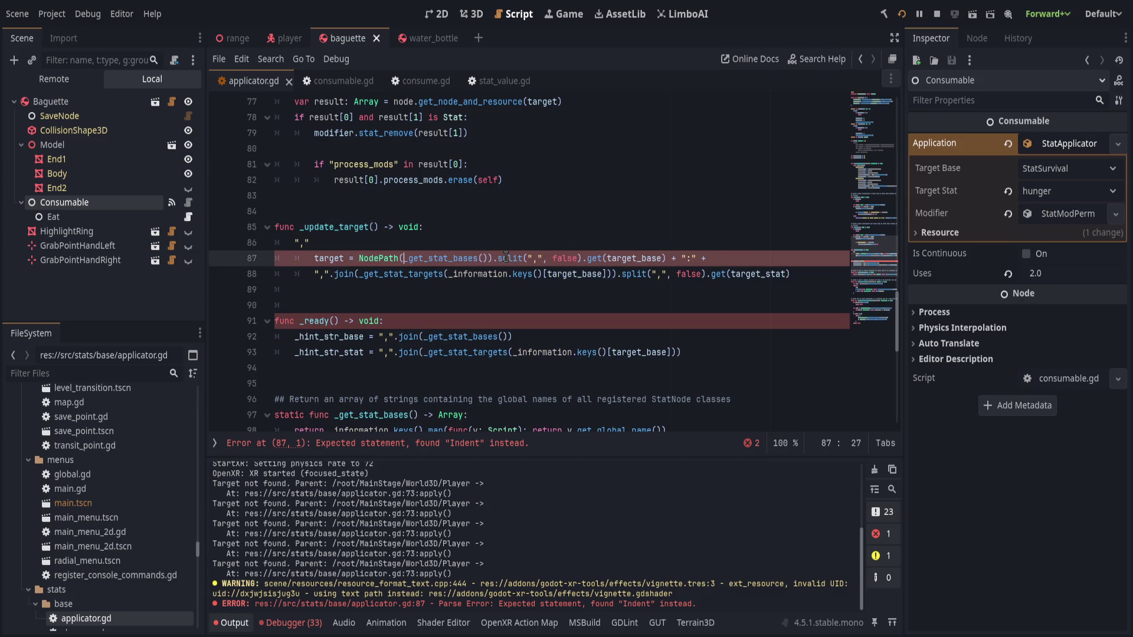
key("BackSpace")
key("Delete")
key("Delete")
key("Delete")
key("ctrl+Right")
key("Right")
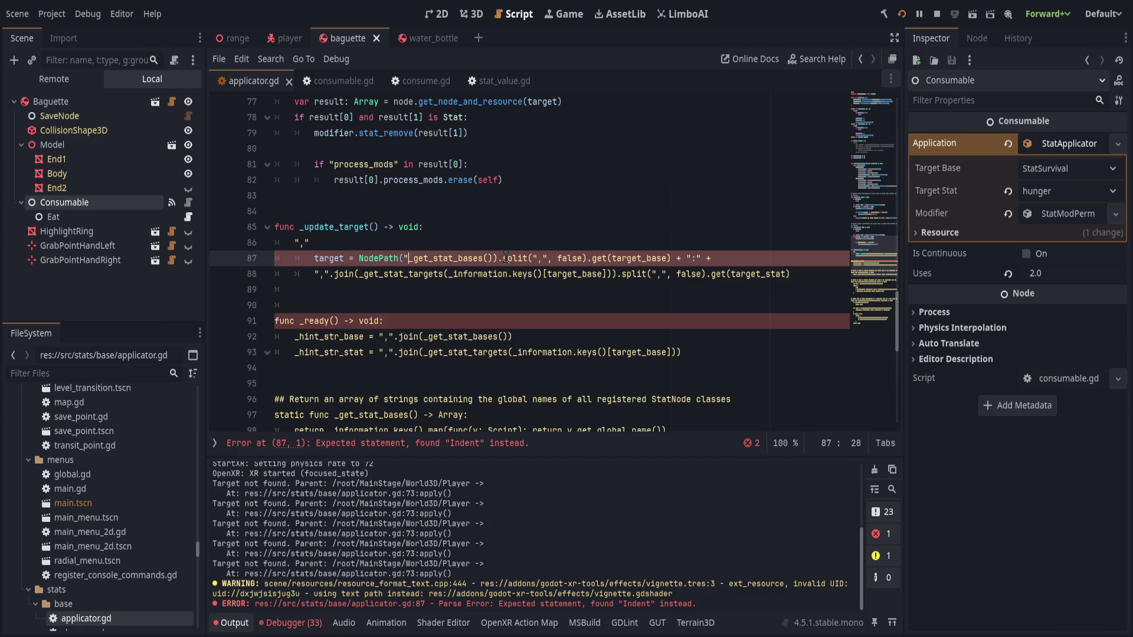
key("Delete")
Remove the join call, extra parenthesis and stray quotes from line 88 and the NodePath call, then save
key("Down")
key("Home")
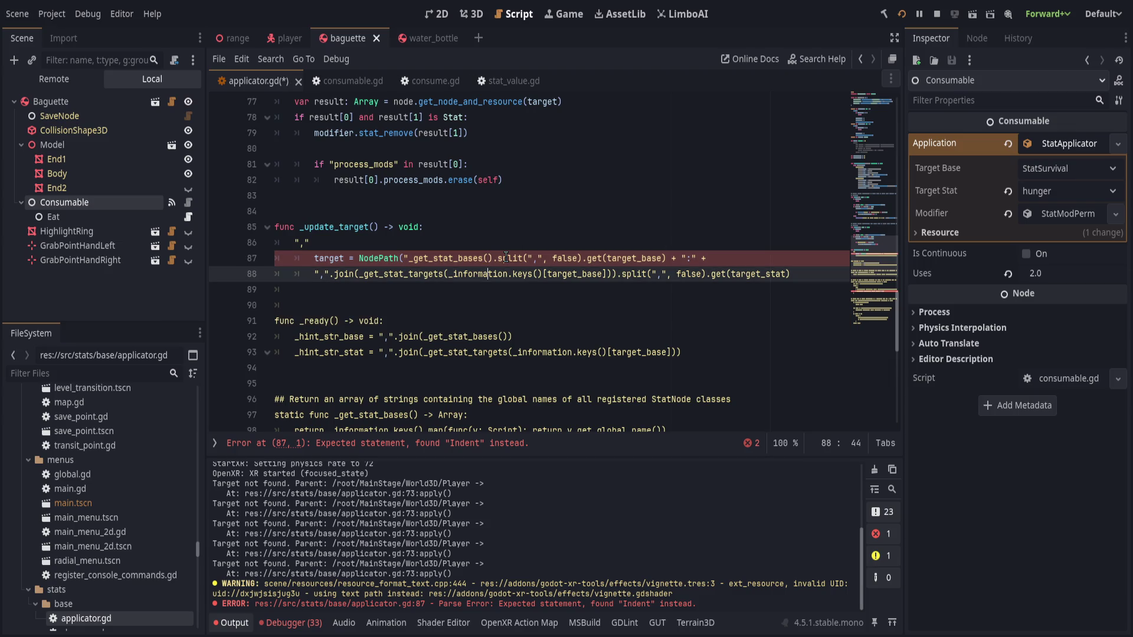
key("Delete")
key("Delete")
key("Delete")
key("Delete")
key("ctrl+Right")
key("ctrl+Right")
key("ctrl+Right")
key("Left")
key("BackSpace")
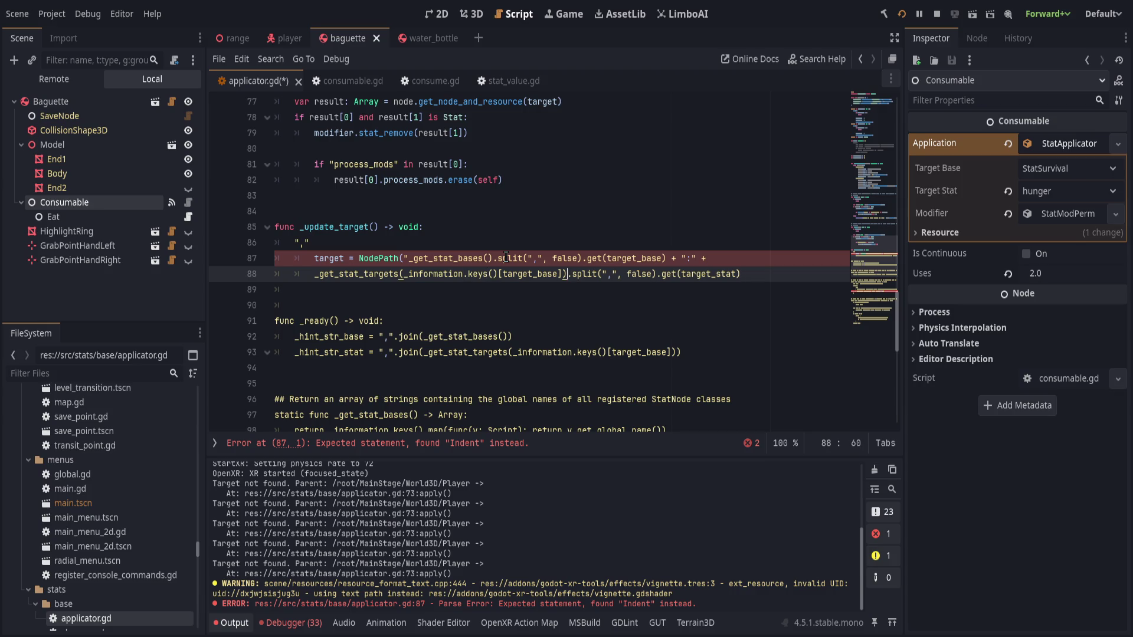
left_click(406, 258)
key("Delete")
key("End")
left_click(530, 258)
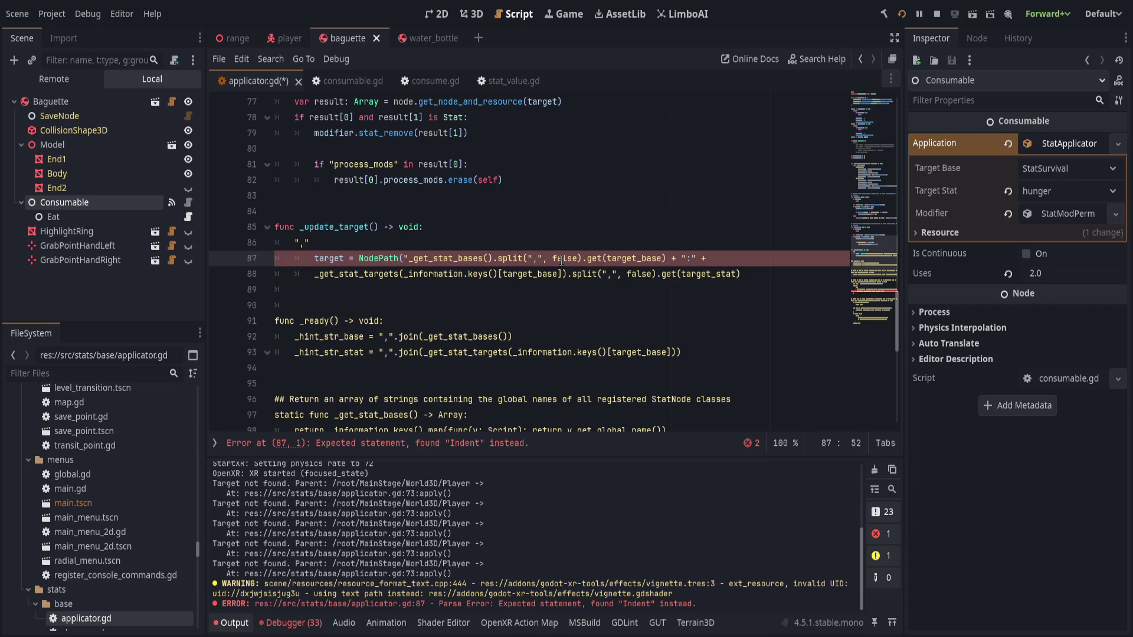
left_click(408, 257)
key("BackSpace")
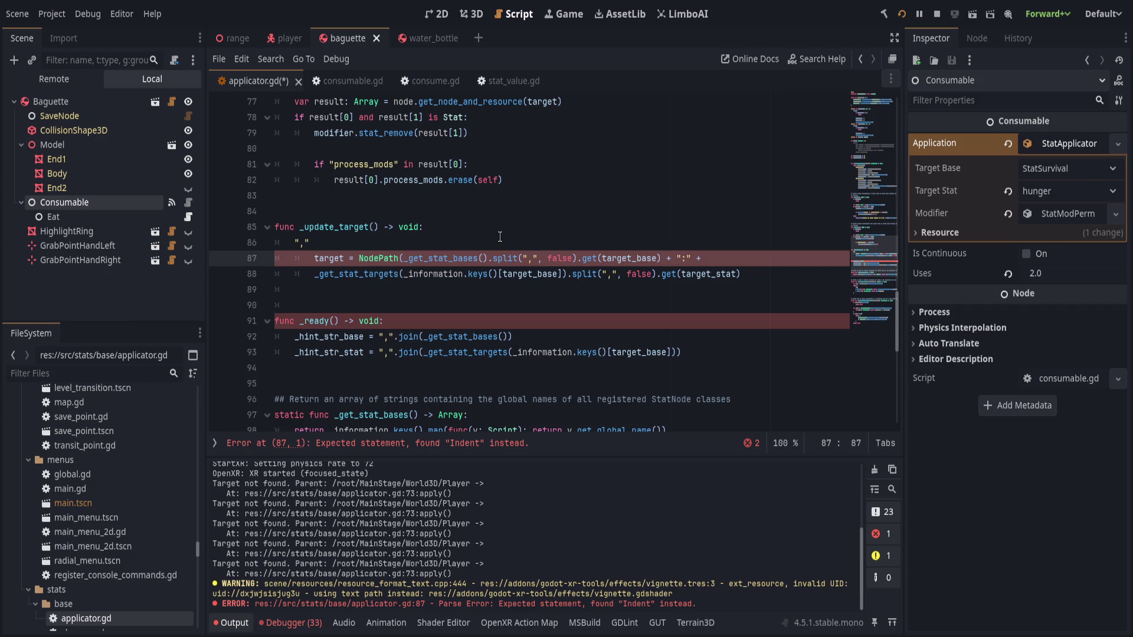
key("ctrl+s")
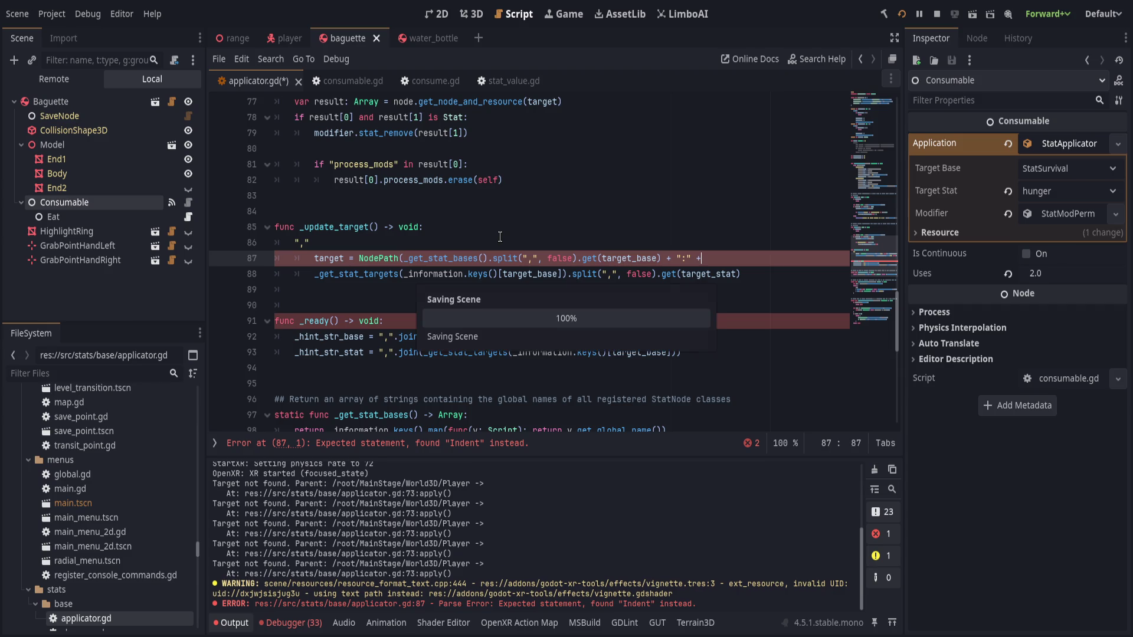
Delete the stray "," line, dedent the continuation and join it onto the target line, then save
key("Up")
key("ctrl+shift+k")
key("Down")
key("BackSpace")
key("BackSpace")
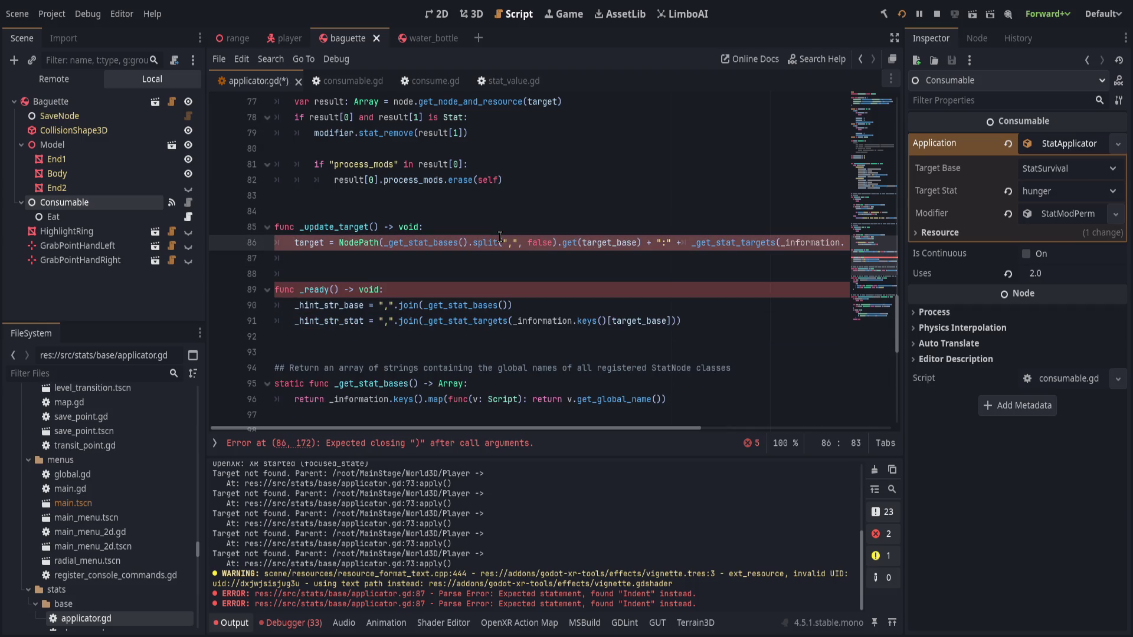
key("Delete")
key("Right")
key("ctrl+s")
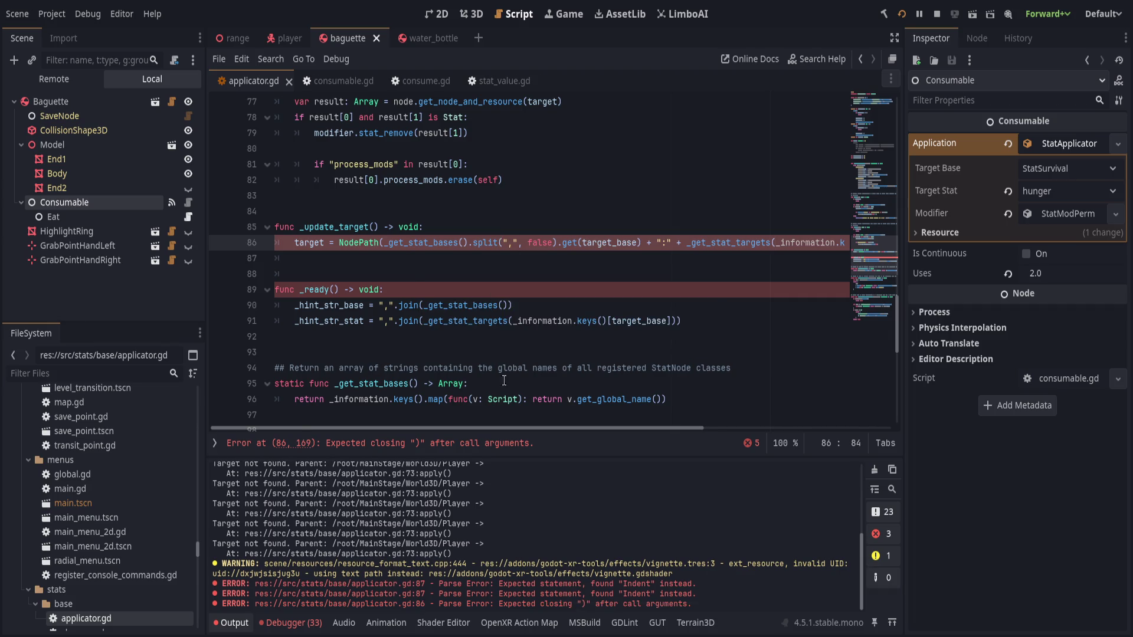
Break the long target line after the colon string, add the closing parenthesis and drop the trailing backslash
left_click(462, 445)
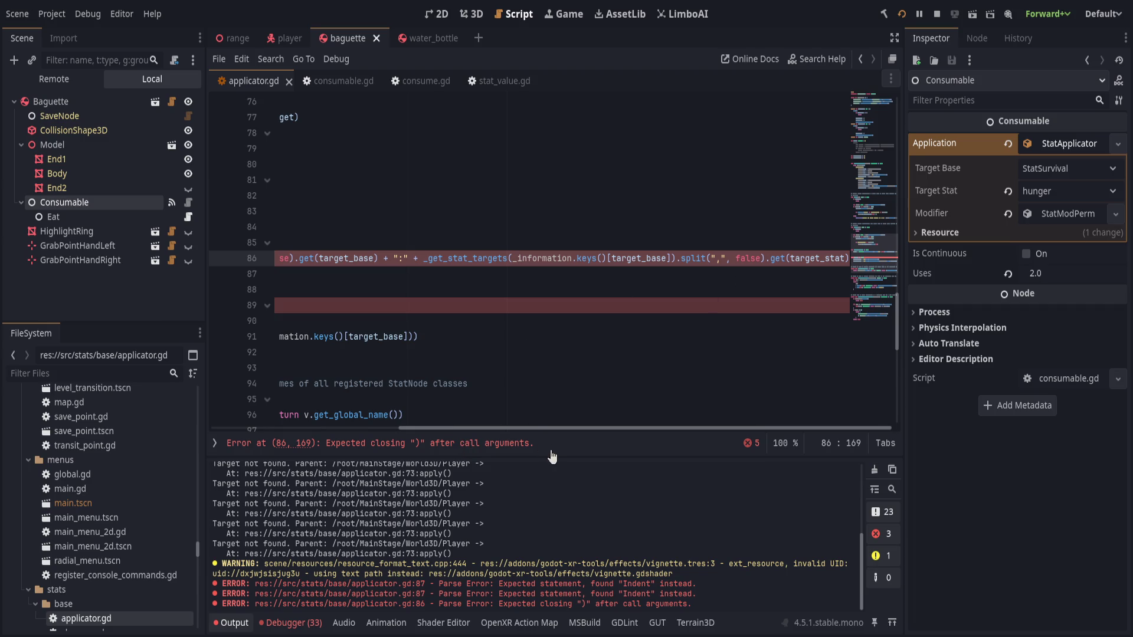
left_click_drag(579, 426, 390, 426)
left_click(676, 258)
type("\\")
key("Return")
type("+")
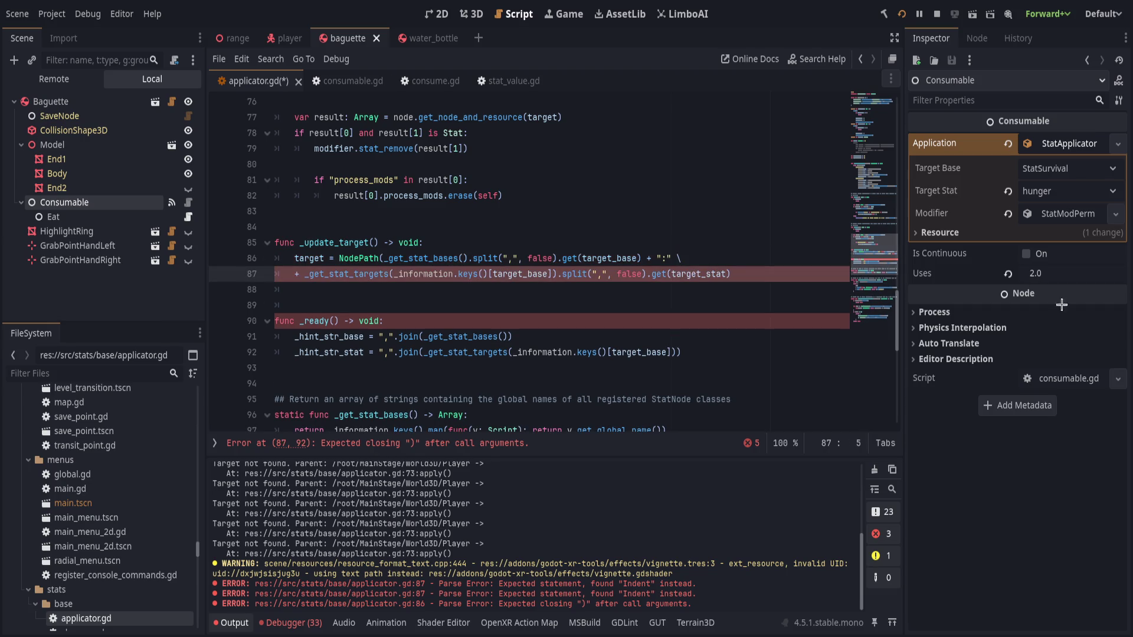
key("ctrl+Right")
key("ctrl+Right")
key("ctrl+Right")
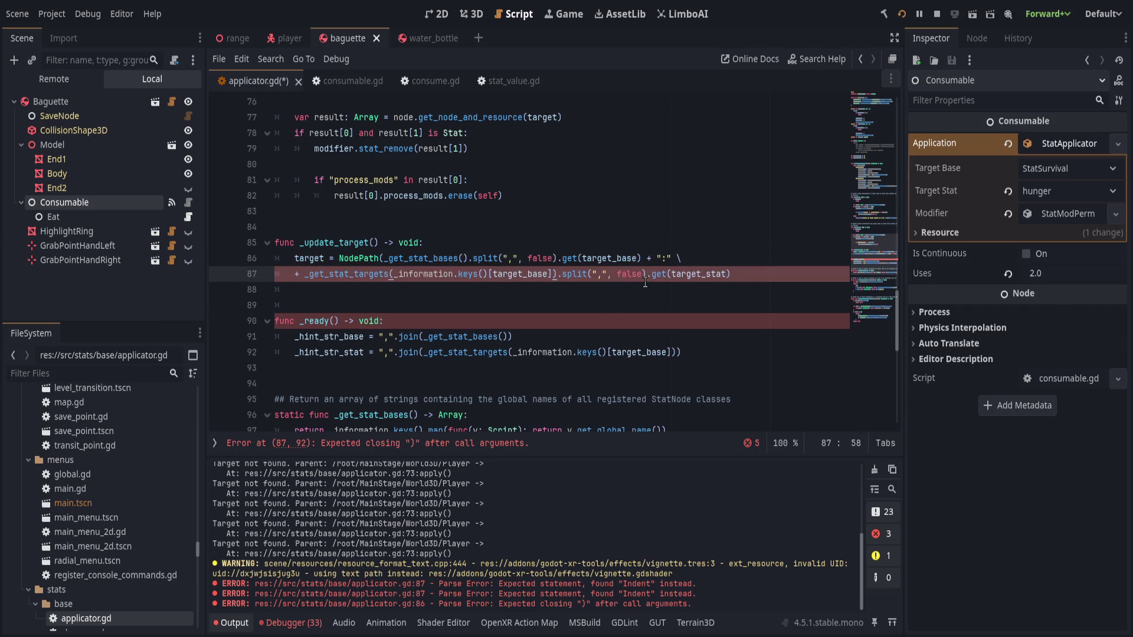
key("ctrl+Right")
key("ctrl+Right")
key("ctrl+Right")
key("End")
type(")")
key("Up")
key("BackSpace")
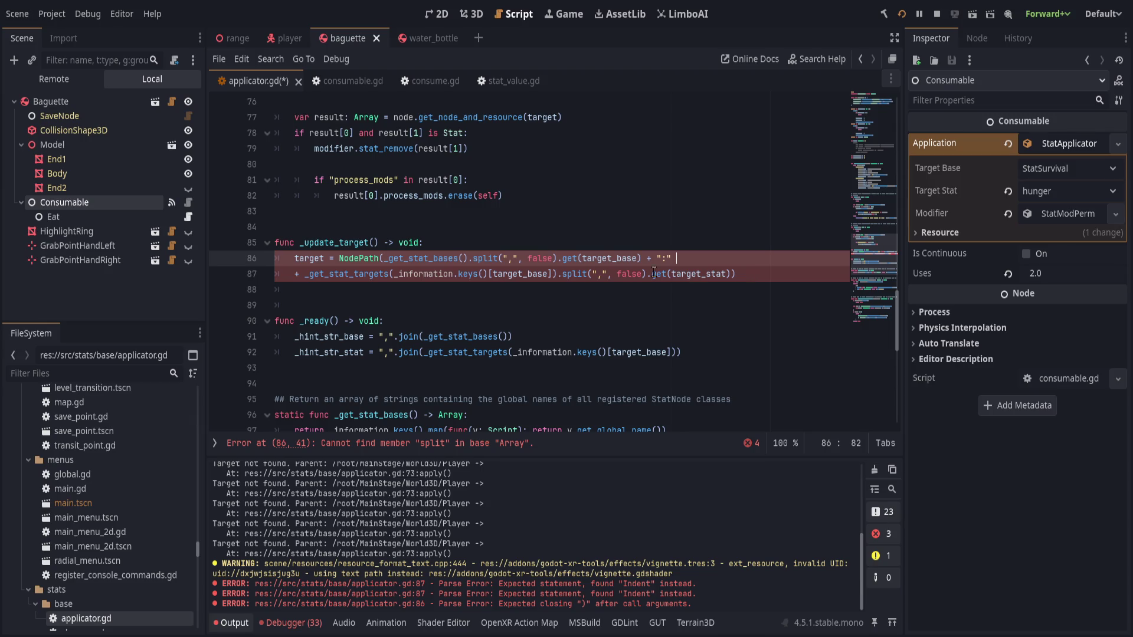
left_click(499, 257)
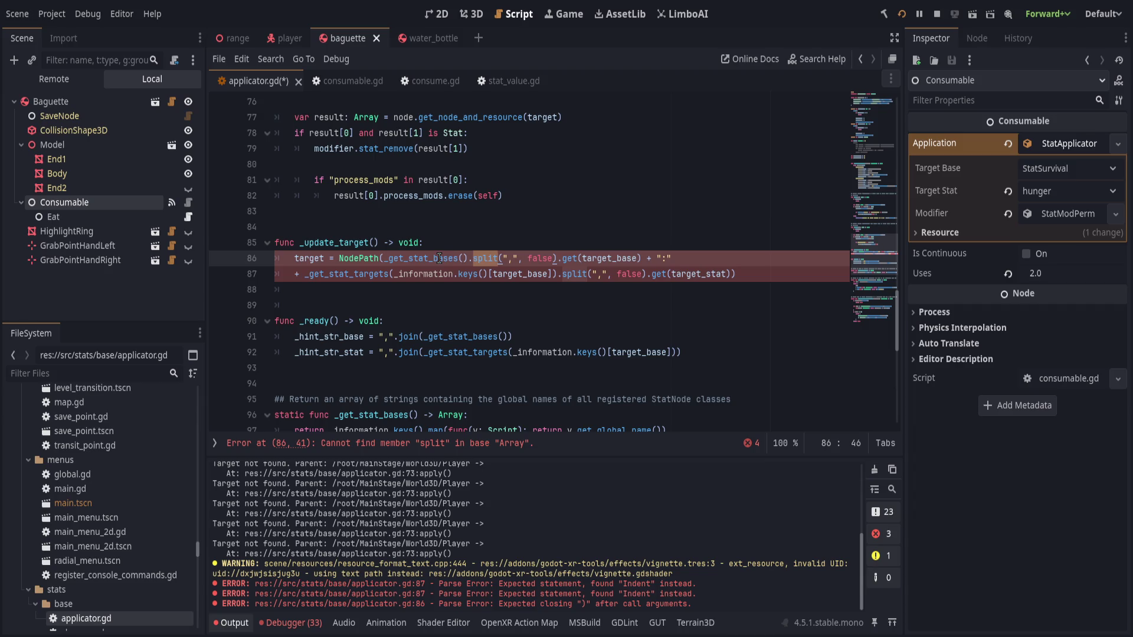
Wrap _get_stat_bases() in a "".join( call on line 86
left_click(382, 258)
type("\",\".join")
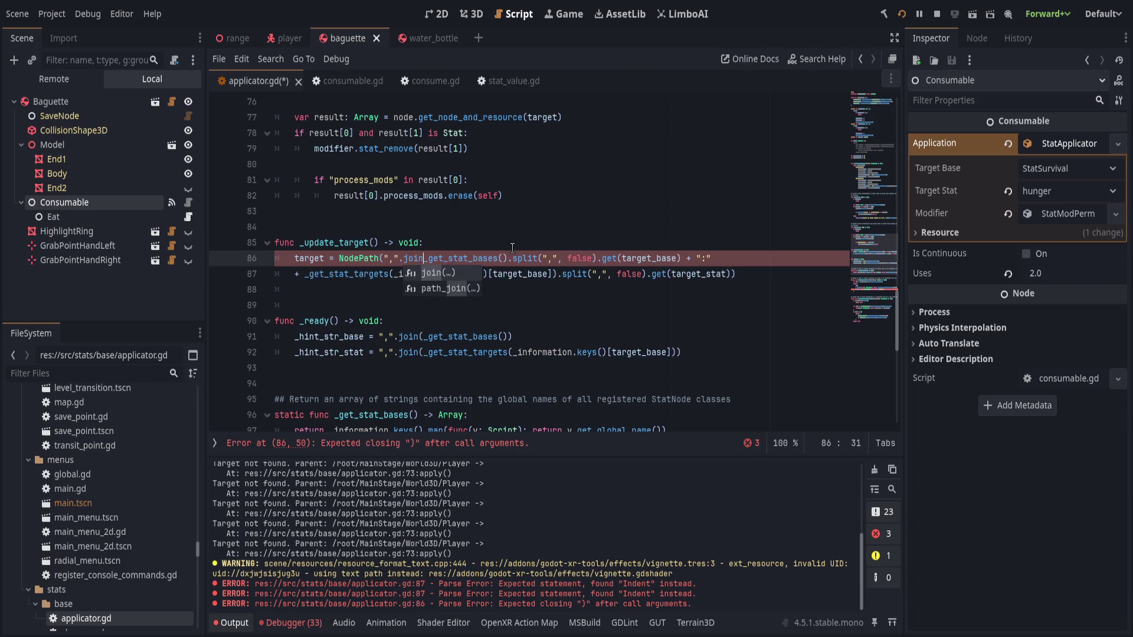
key("ctrl+Right")
key("ctrl+Right")
key("ctrl+Right")
key("ctrl+Right")
key("ctrl+Right")
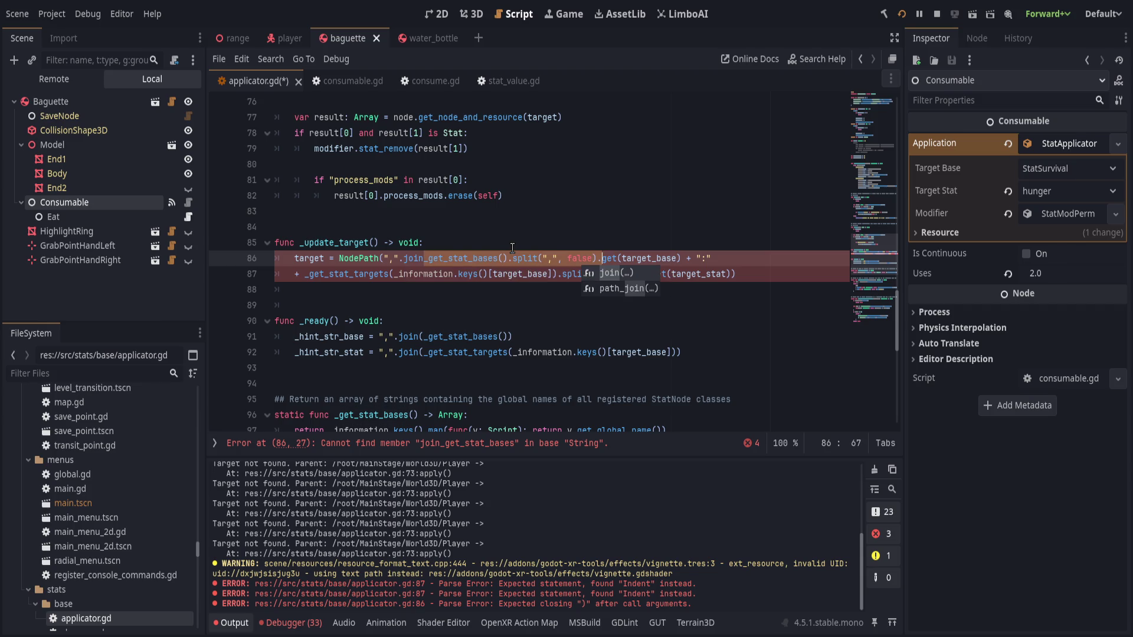
key("Left")
key("ctrl+Left")
key("ctrl+Left")
key("ctrl+Left")
key("ctrl+Left")
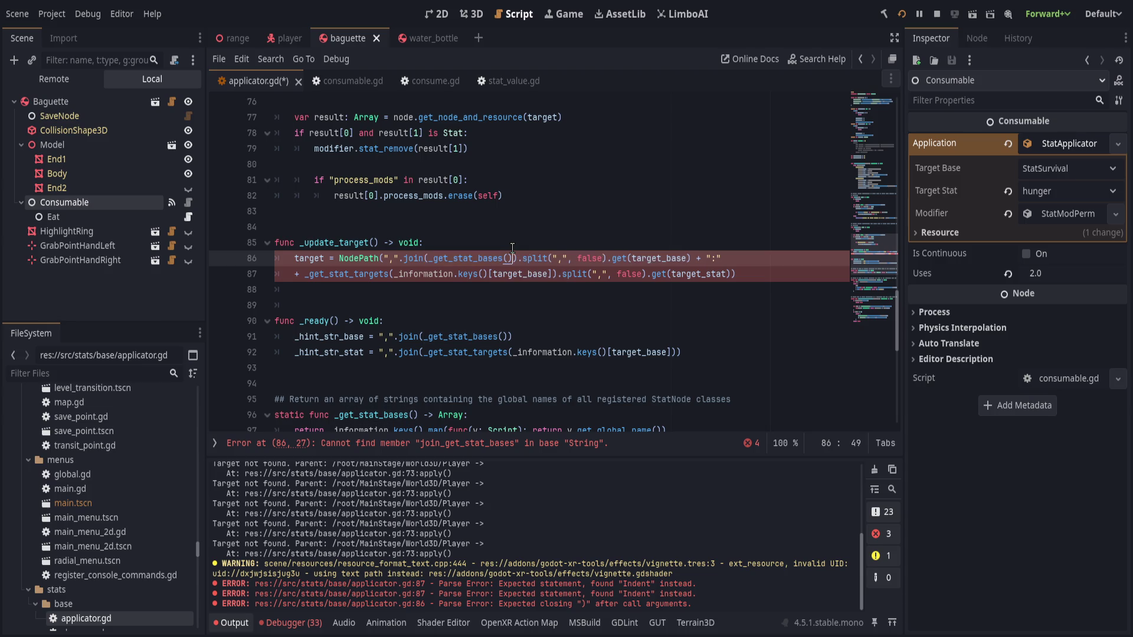
key("ctrl+z")
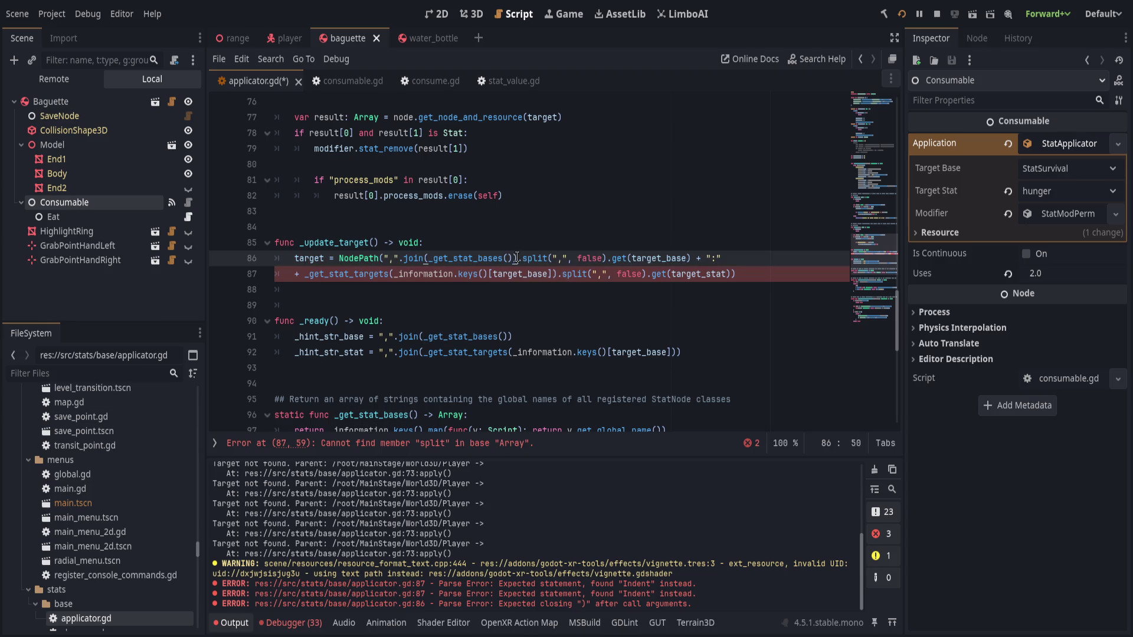
key("ctrl+Left")
key("ctrl+Left")
key("ctrl+Left")
key("ctrl+Left")
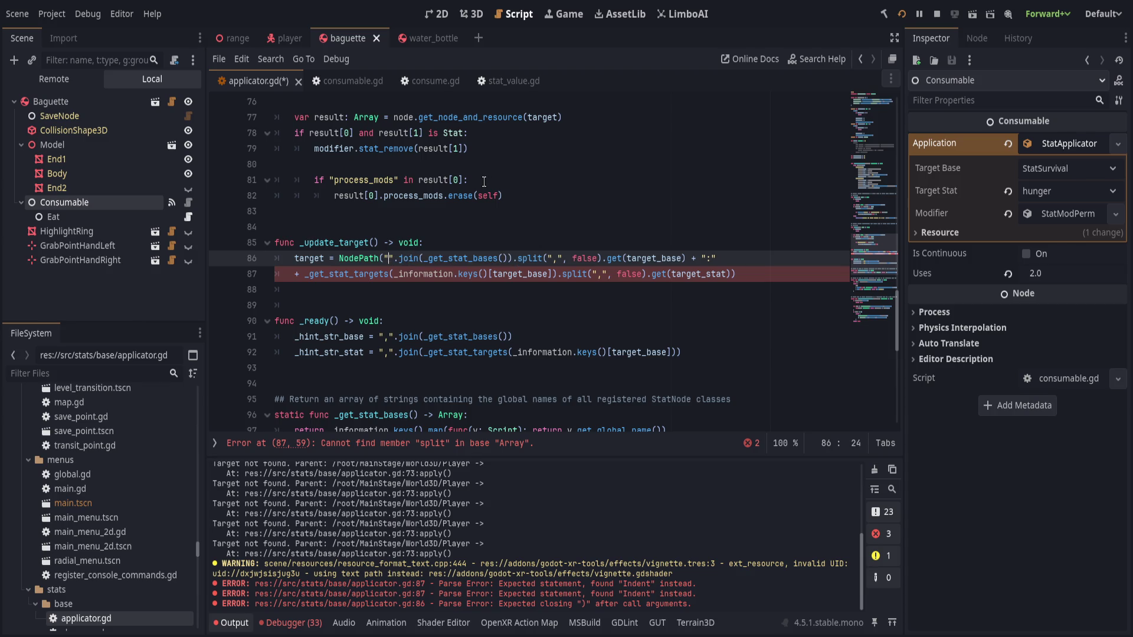
Paste the join prefix before _get_stat_targets on line 87, close its parenthesis, and save
left_click_drag(390, 258, 423, 258)
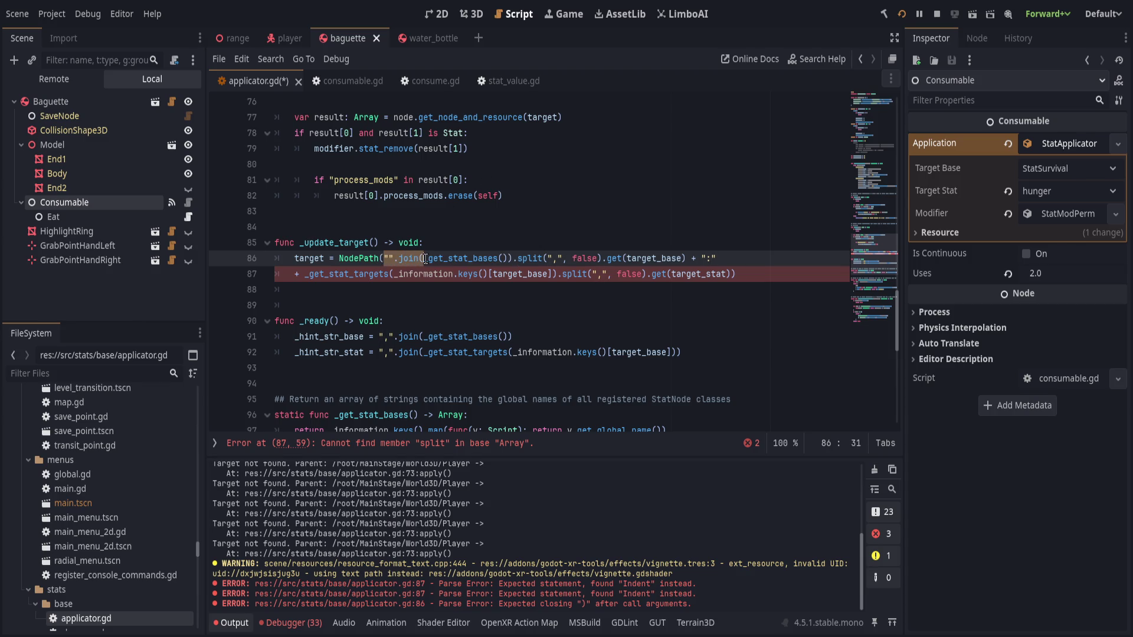
left_click(307, 275)
type("\"\".join(")
left_click(599, 273)
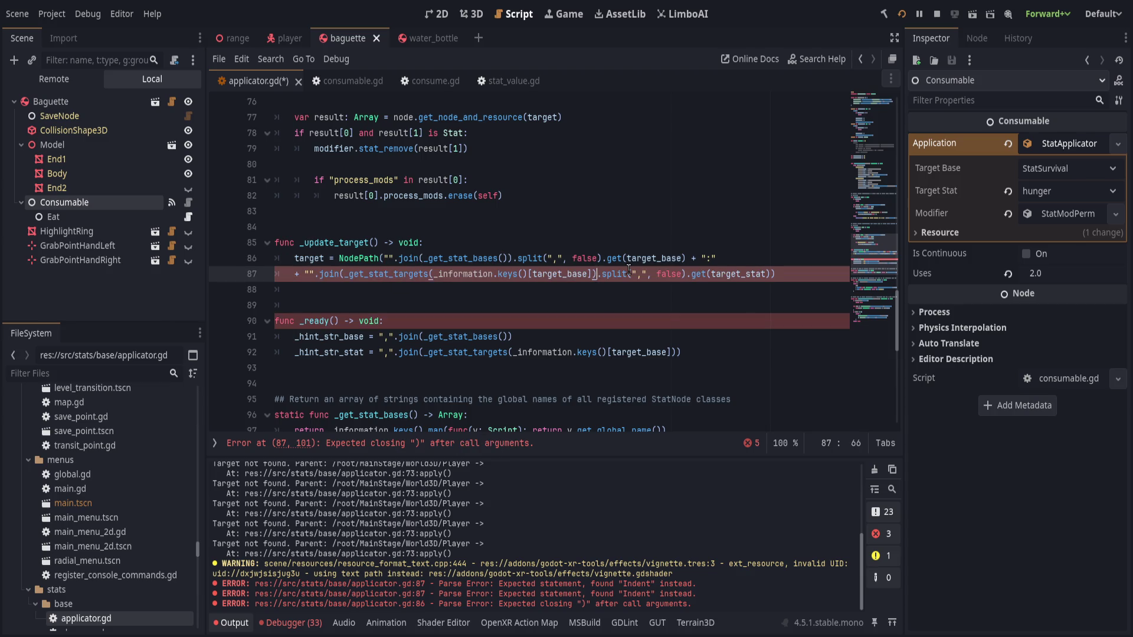
type(")")
key("End")
key("ctrl+s")
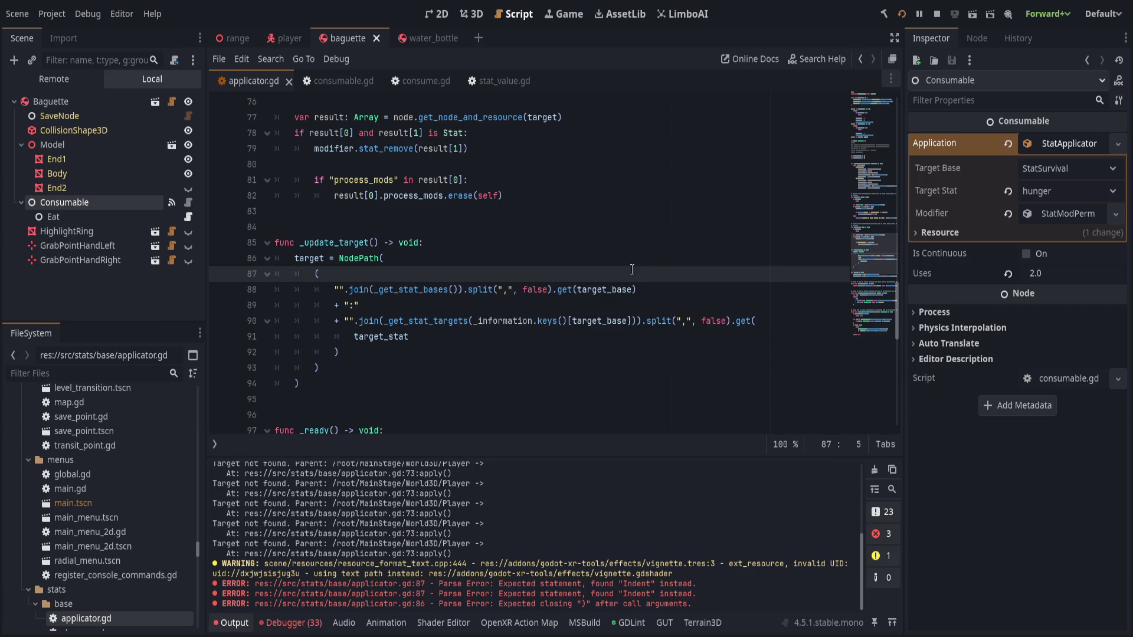
End _update_target with print_debug("target update: ", target) and save the script
left_click(367, 396)
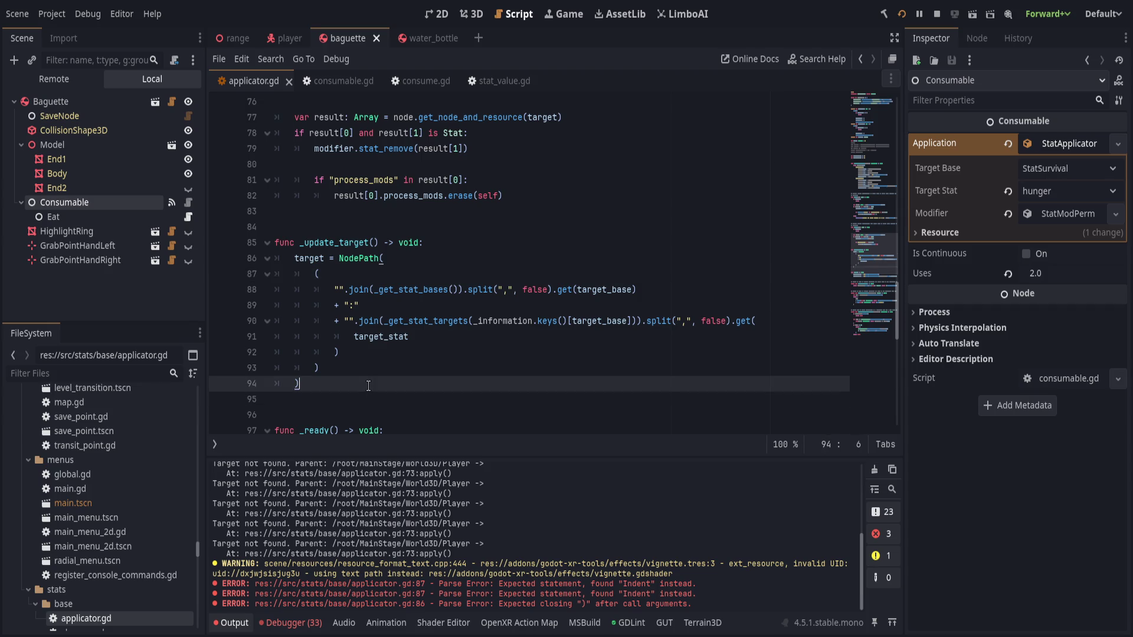
key("Tab")
type("print_debug(\"")
type("t")
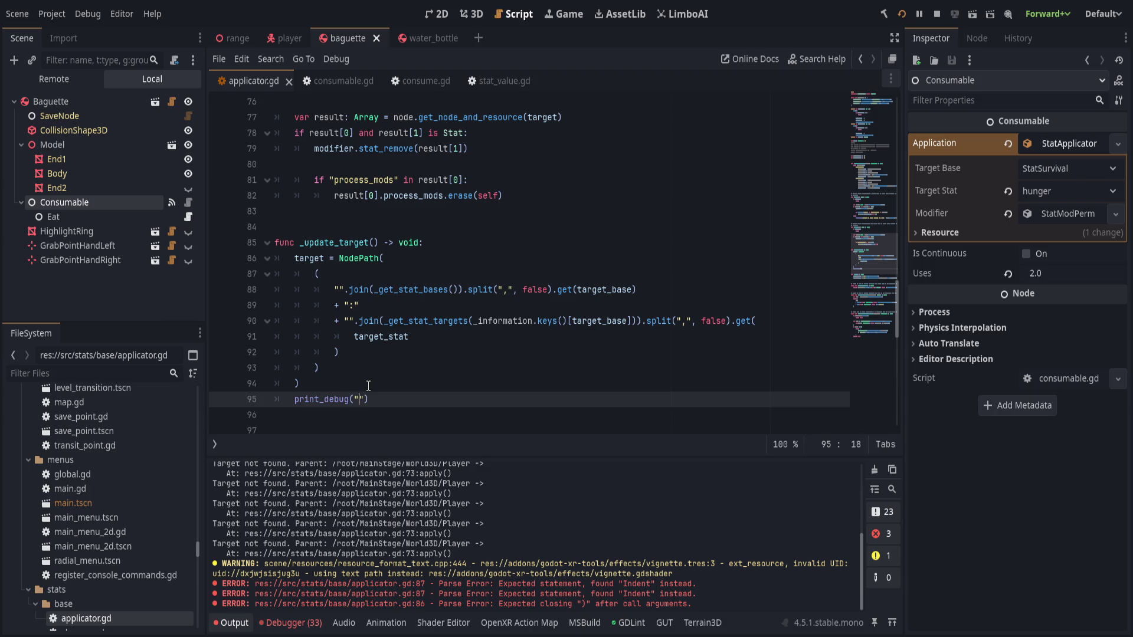
type("arget update: \", targ")
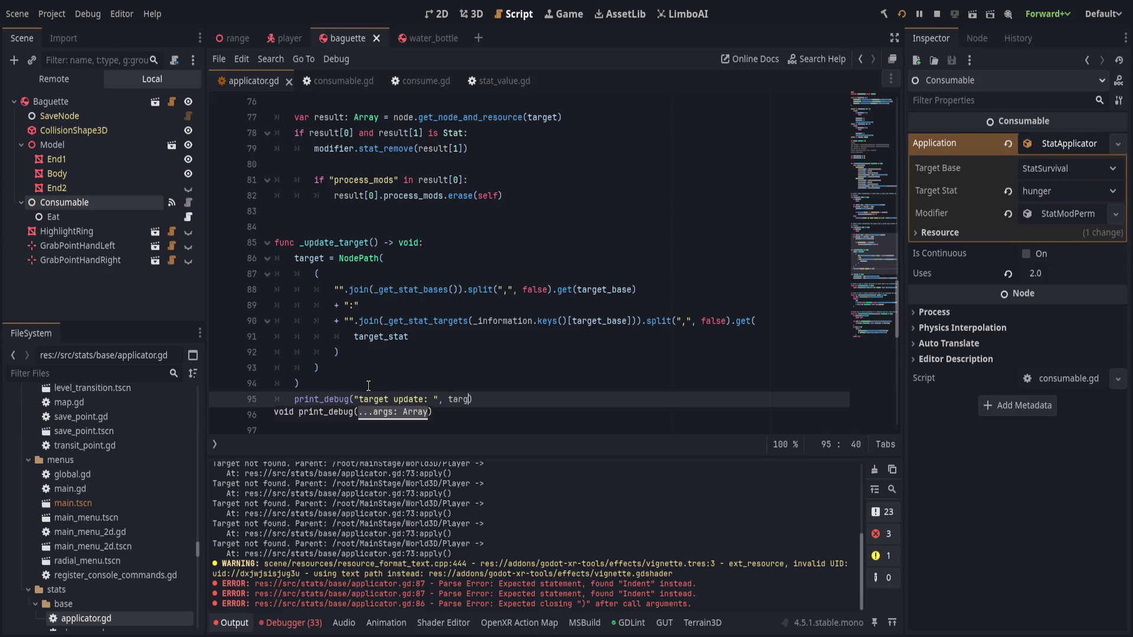
type("et)")
key("ctrl+s")
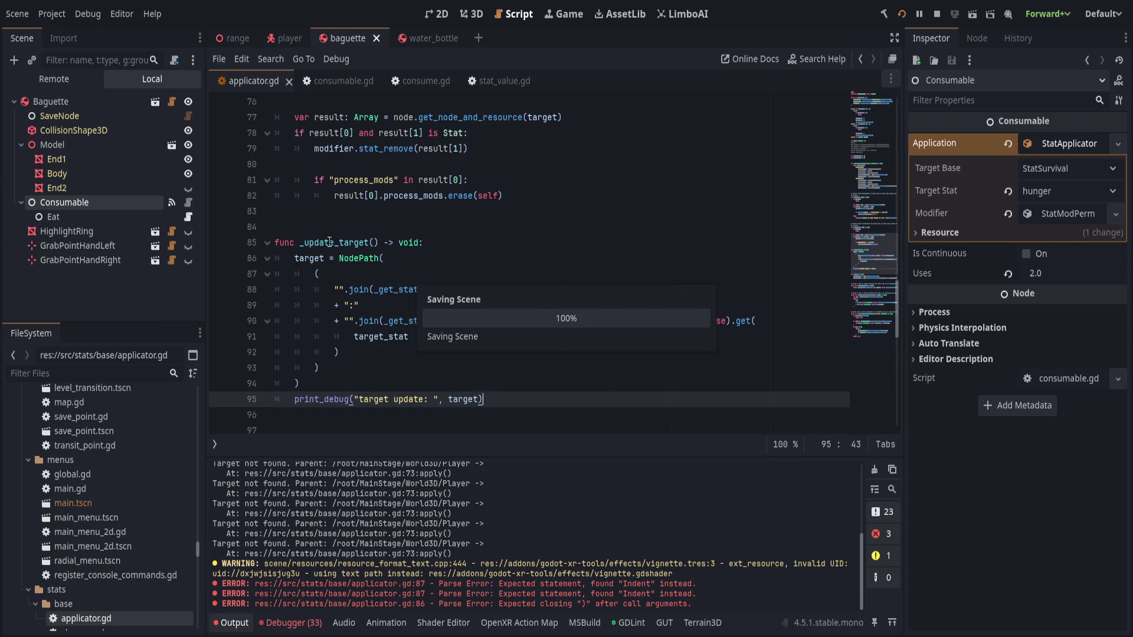
left_click(379, 241)
scroll(505, 372, "up", 5)
scroll(505, 372, "up", 2)
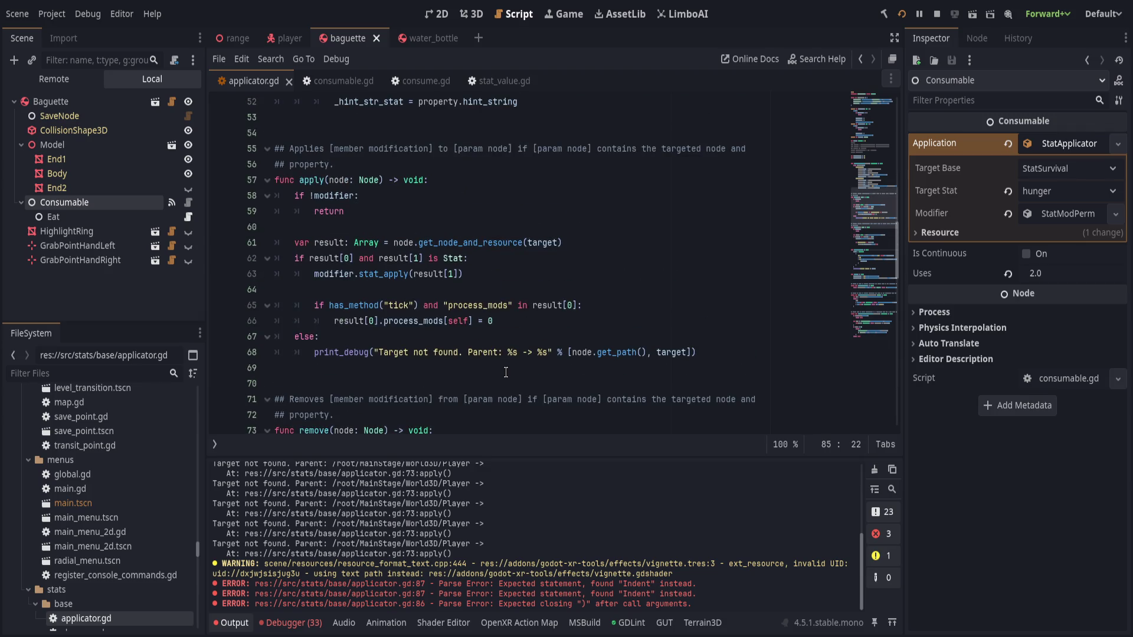
Delete the commented-out target getter lines
left_click(513, 285)
scroll(514, 302, "up", 4)
scroll(525, 346, "up", 2)
scroll(525, 346, "up", 1)
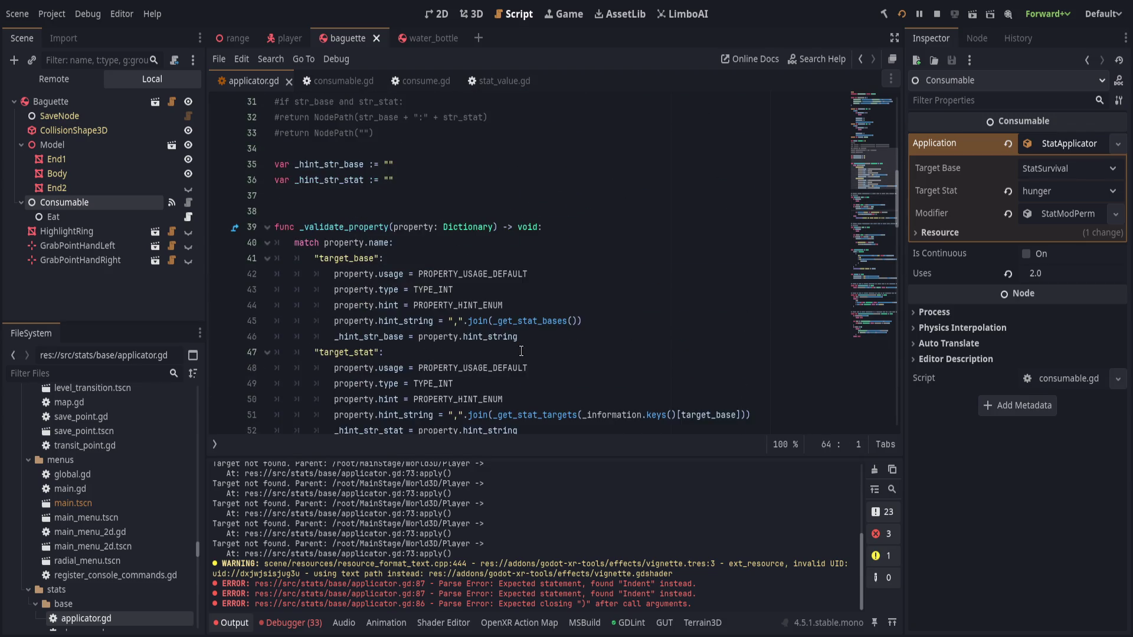
scroll(496, 354, "up", 3)
scroll(461, 363, "up", 1)
scroll(430, 371, "up", 1)
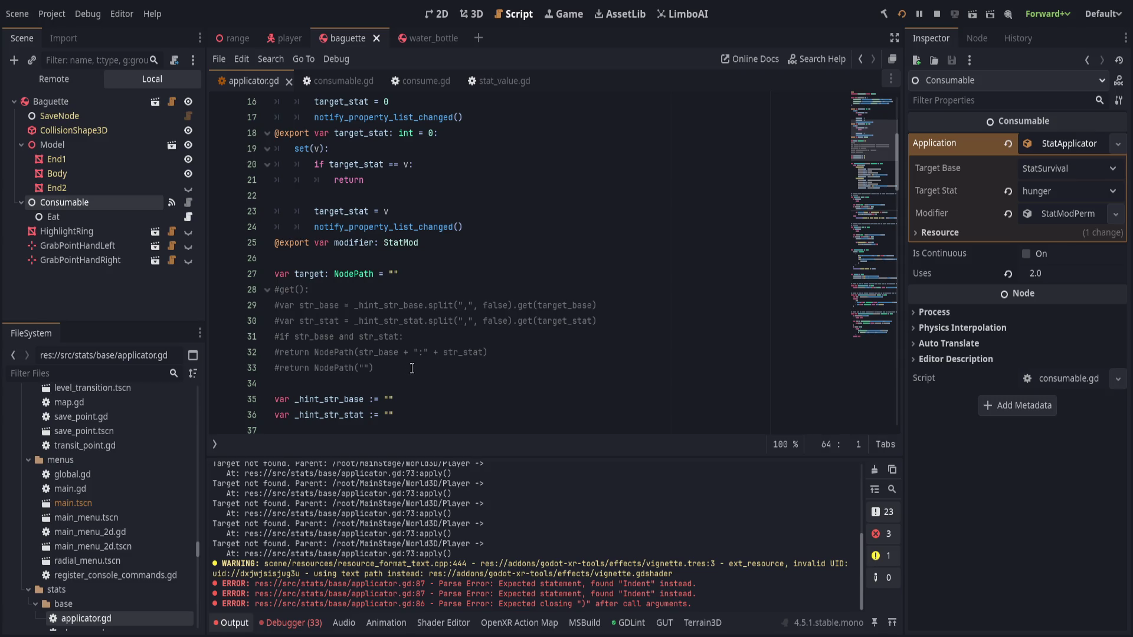
left_click_drag(410, 371, 422, 273)
key("BackSpace")
scroll(421, 271, "up", 2)
Add _update_target() calls in the target_stat and target_base setters
left_click(463, 304)
key("Return")
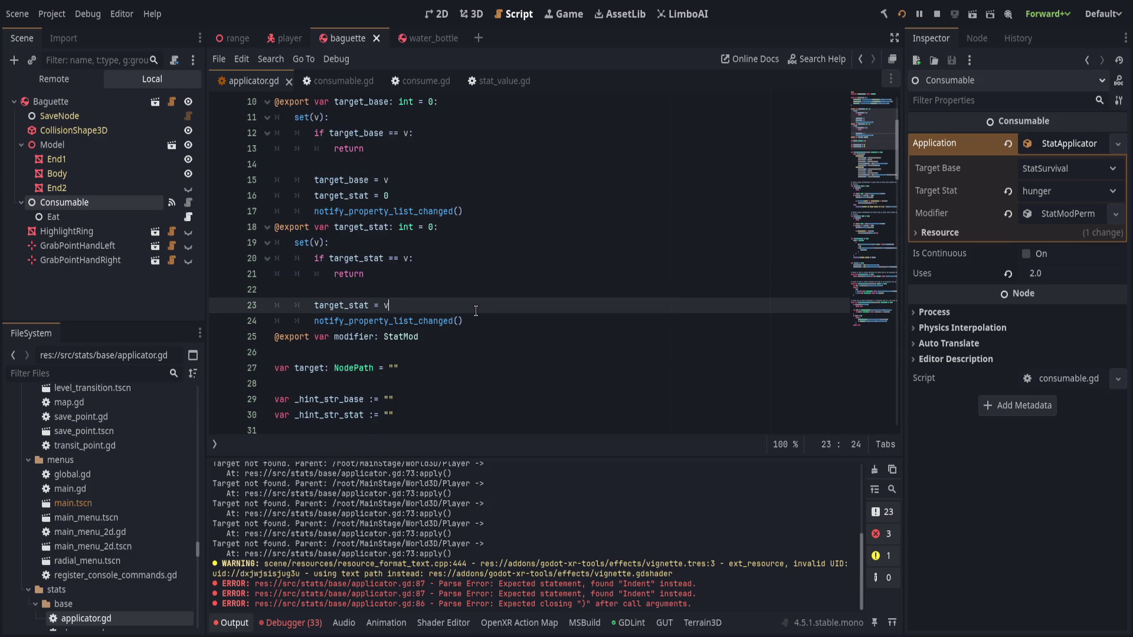
type("_update_target()")
left_click(439, 202)
key("Return")
type("_update_target()")
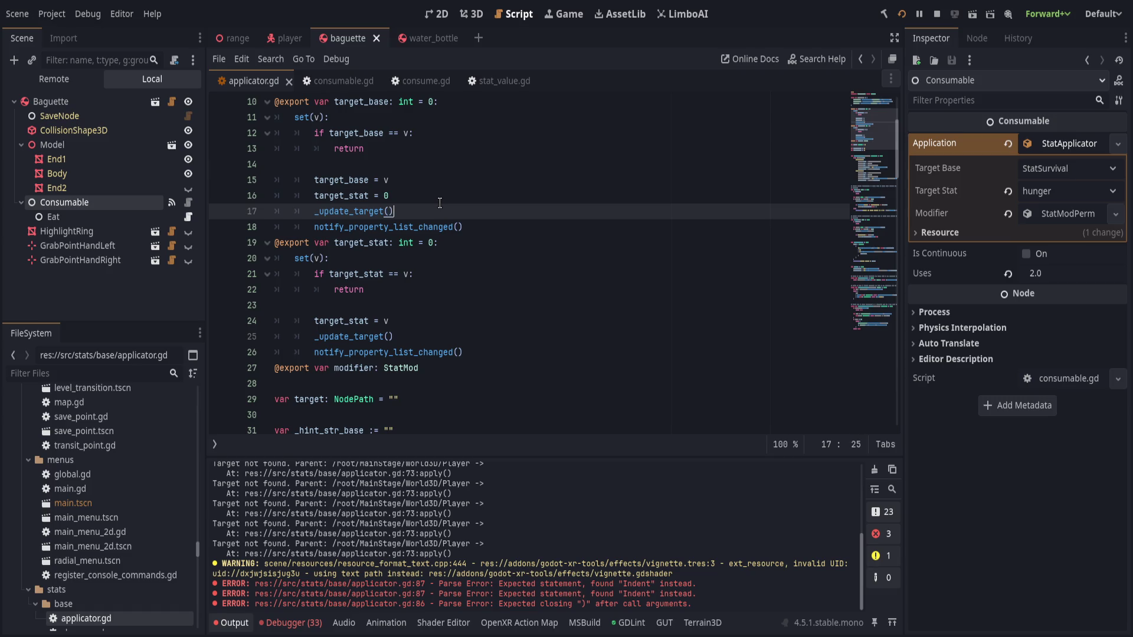
Move both setters' _update_target() calls below notify_property_list_changed() and save the script
key("ctrl+s")
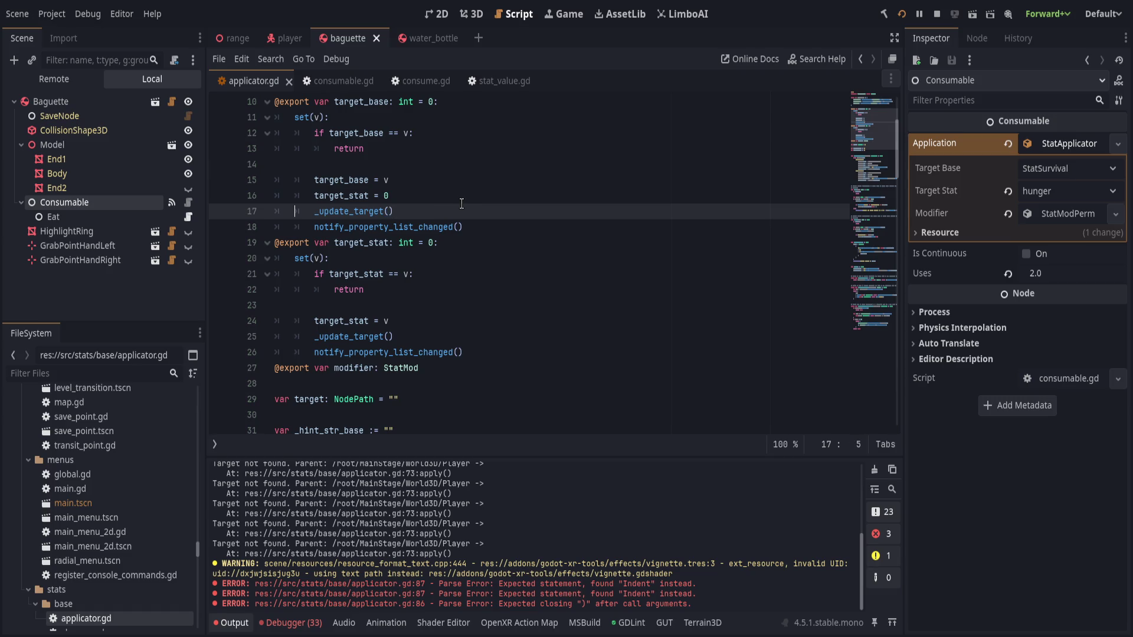
key("alt+Down")
key("Down")
key("Down")
key("Down")
key("Down")
key("Down")
key("Down")
key("Down")
key("alt+Down")
key("ctrl+s")
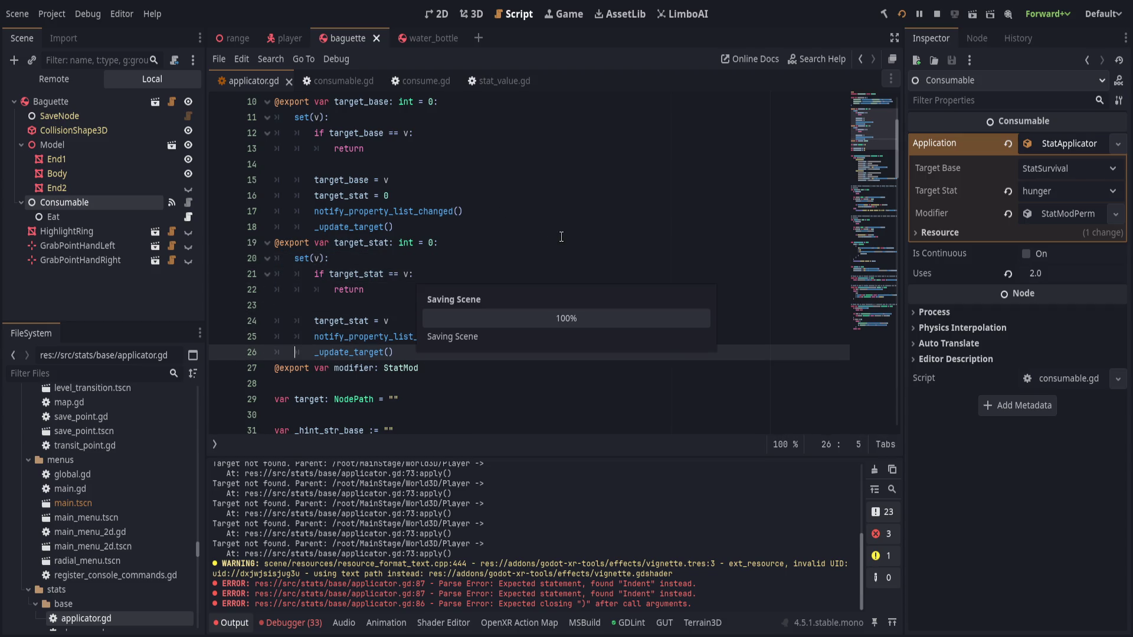
Close applicator.gd so consumable.gd is shown
key("Home")
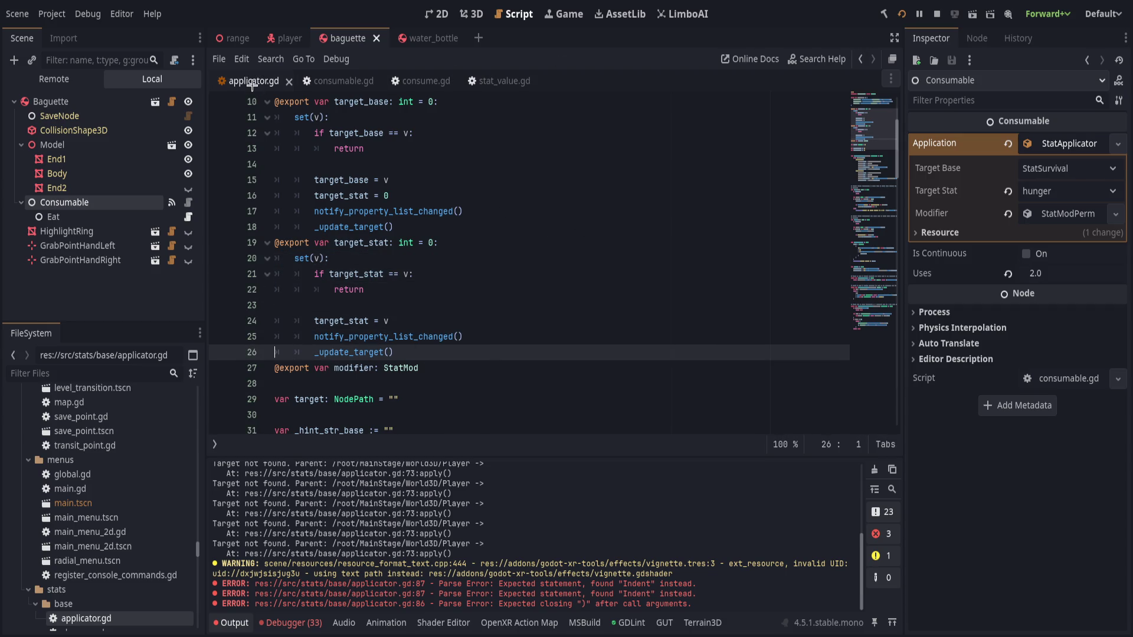
key("ctrl+w")
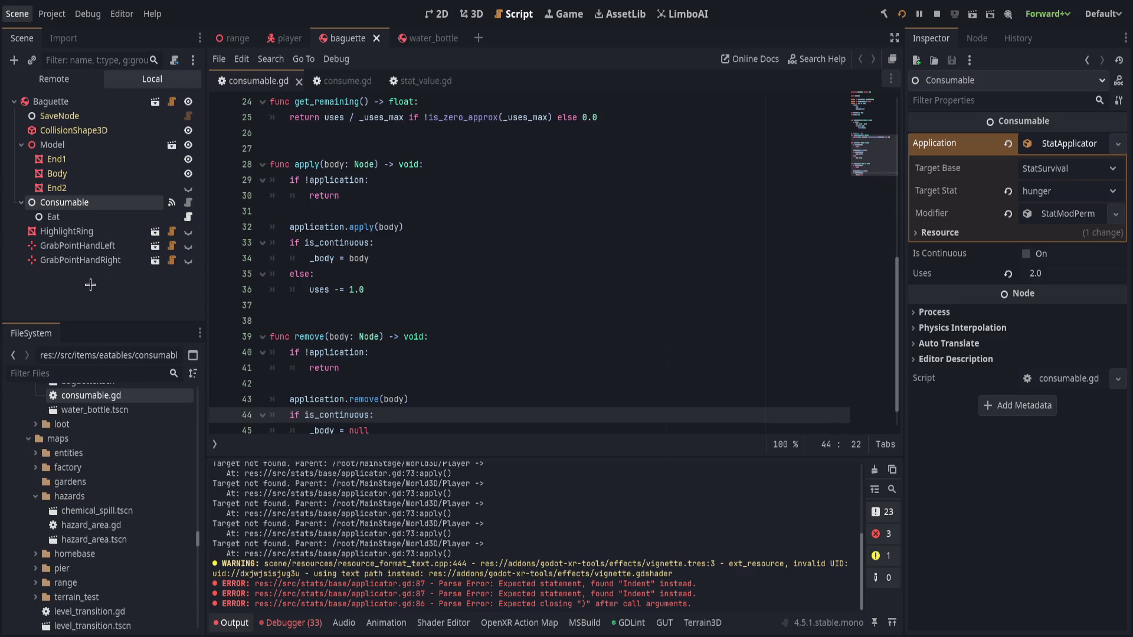
Restart the game and read the 'target update' logs in a resized Output panel
key("F5")
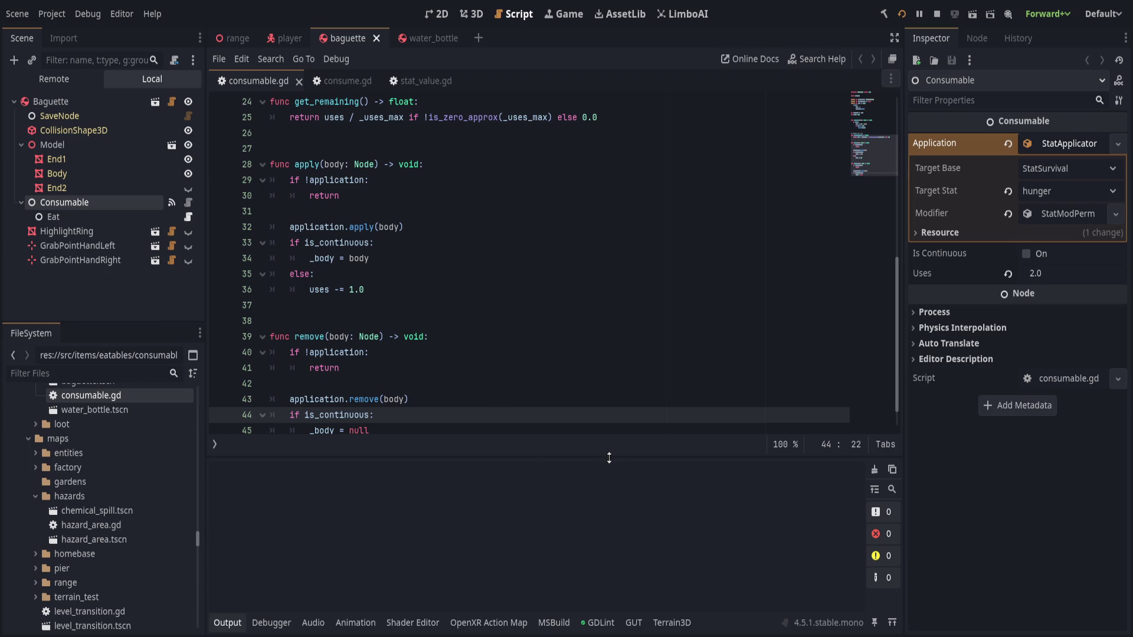
left_click_drag(607, 453, 575, 335)
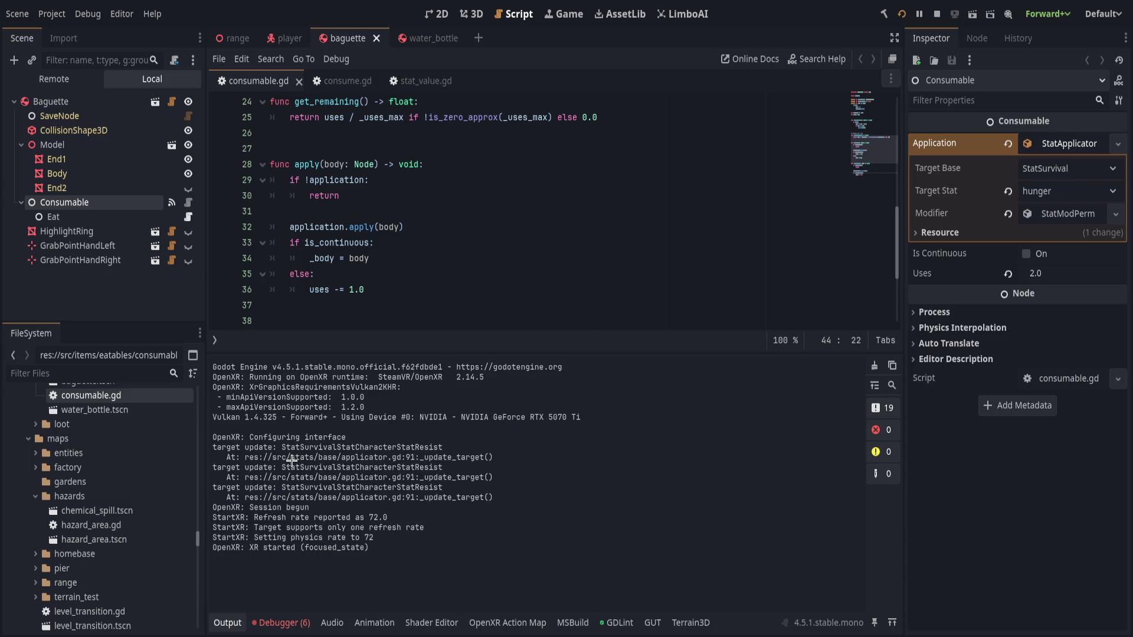
left_click_drag(428, 354, 427, 482)
left_click(529, 366)
scroll(530, 364, "up", 1)
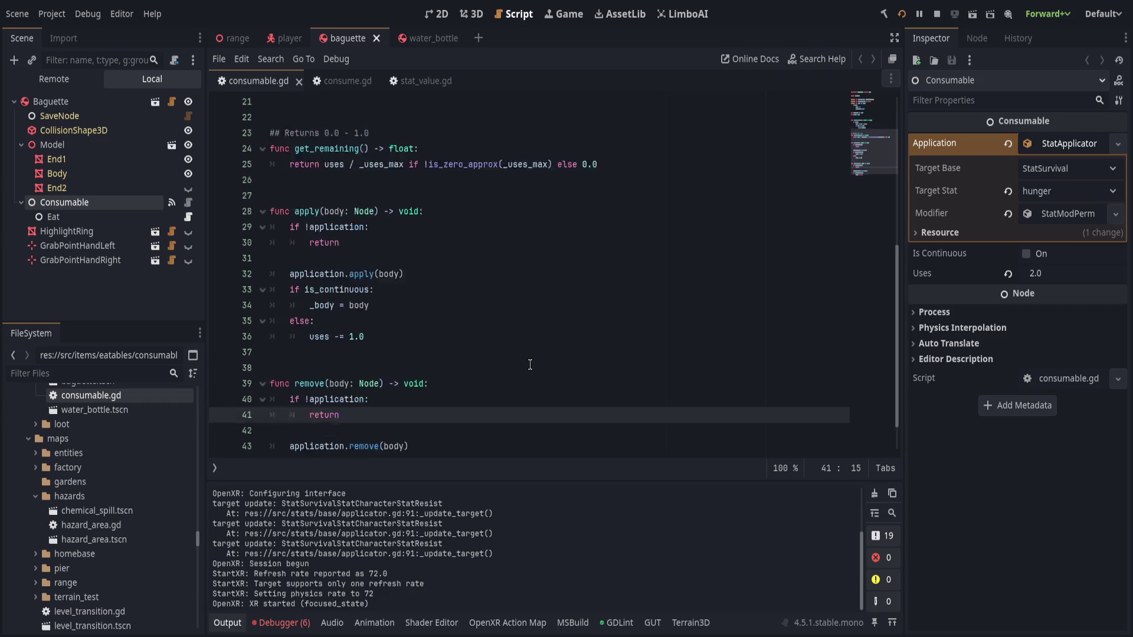
scroll(529, 365, "up", 2)
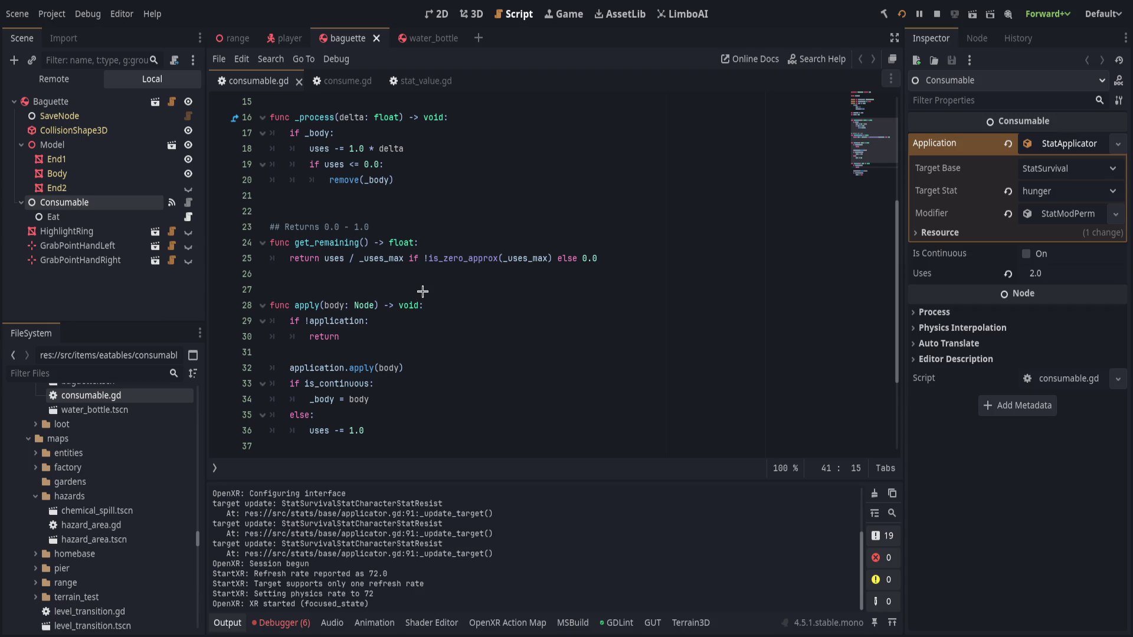
scroll(431, 341, "down", 2)
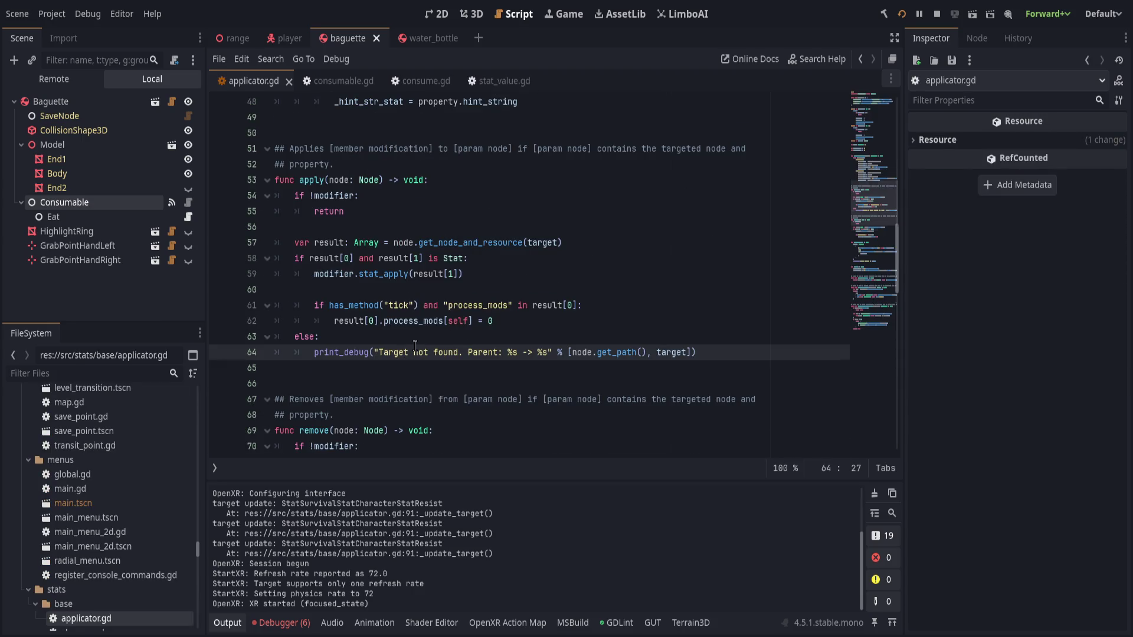
scroll(416, 340, "down", 5)
scroll(415, 339, "down", 3)
Add separators between base and stat on lines 84 and 86, save, and relaunch the game
left_click(341, 289)
type(",")
left_click(350, 321)
type(",")
key("Up")
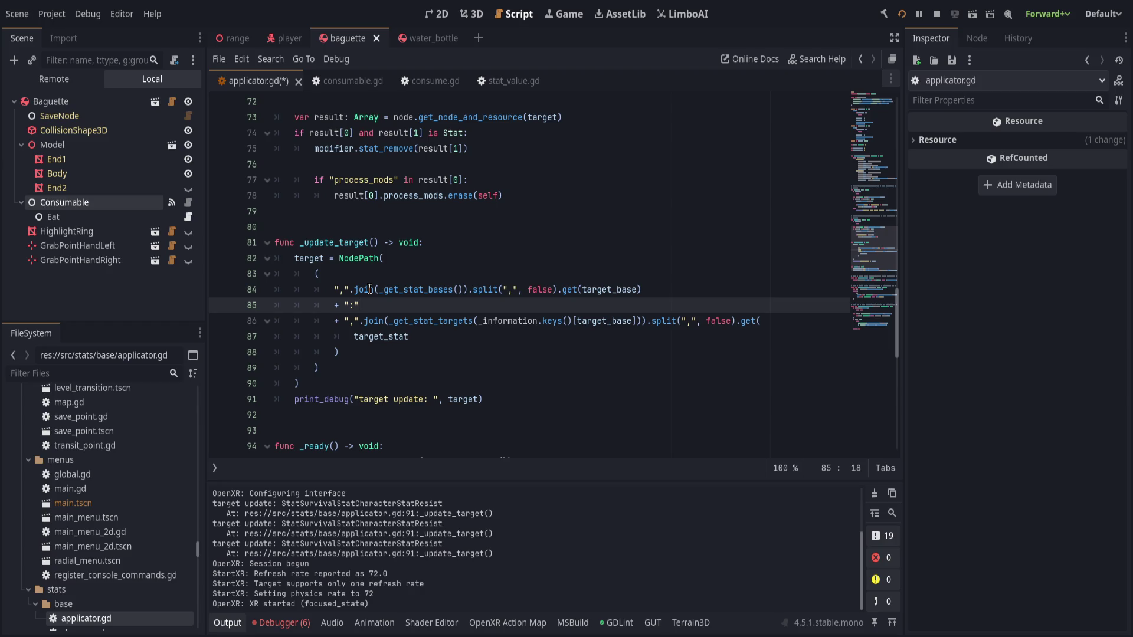
left_click(432, 274)
key("ctrl+s")
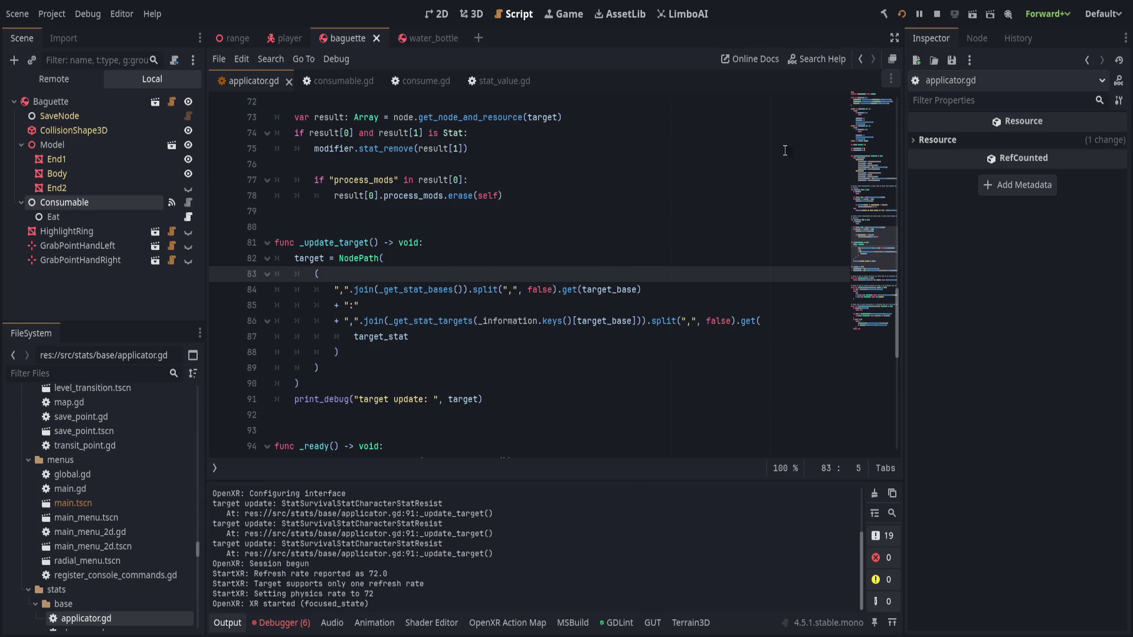
left_click(901, 14)
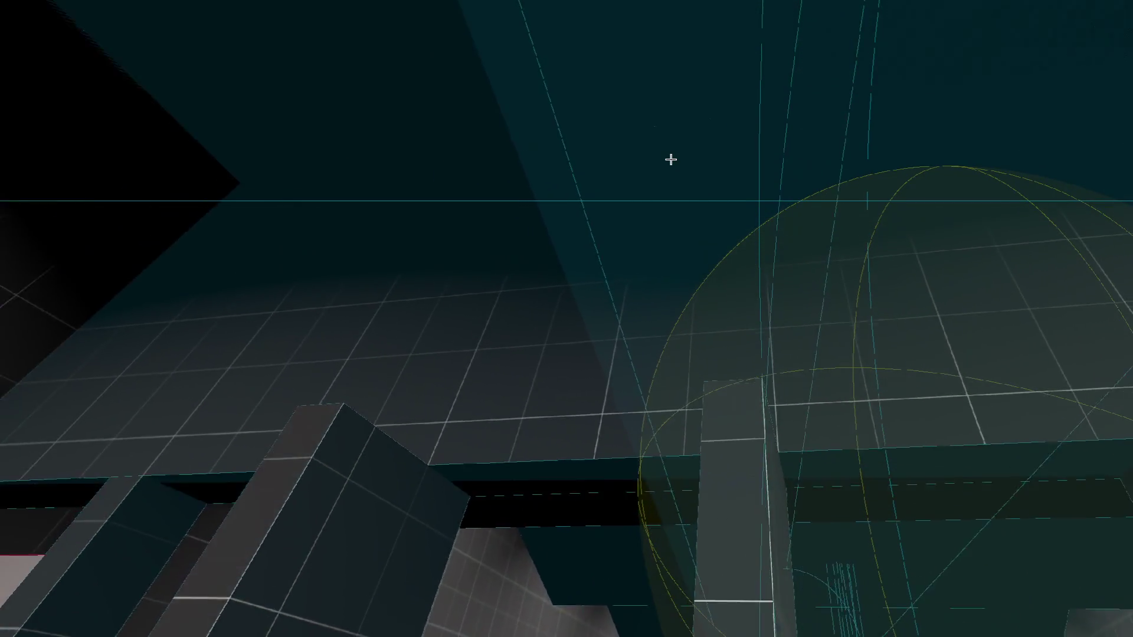
Play-test the consumable in VR and return to the editor to check the logged target paths
key("alt+Tab")
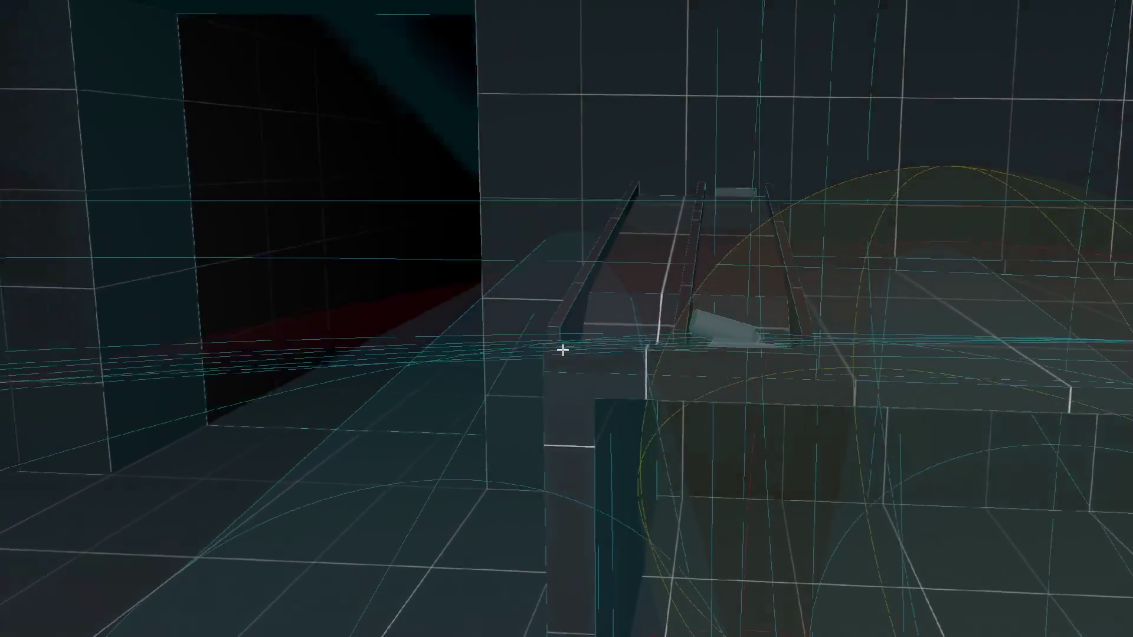
key("alt+Tab")
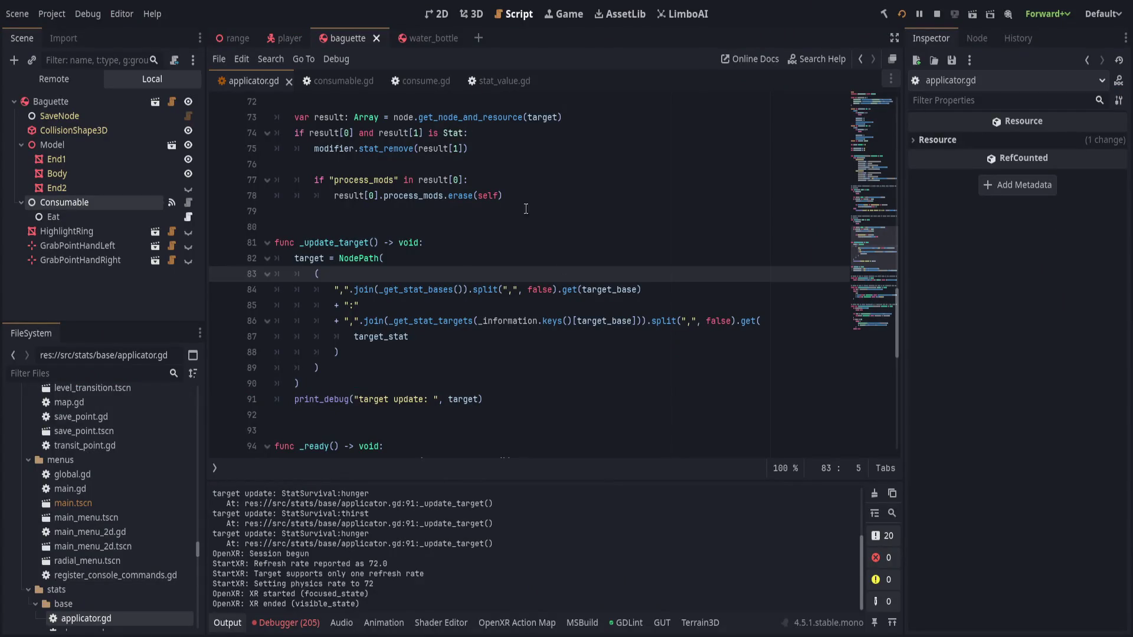
Delete the target debug print line from _update_target
left_click(554, 383)
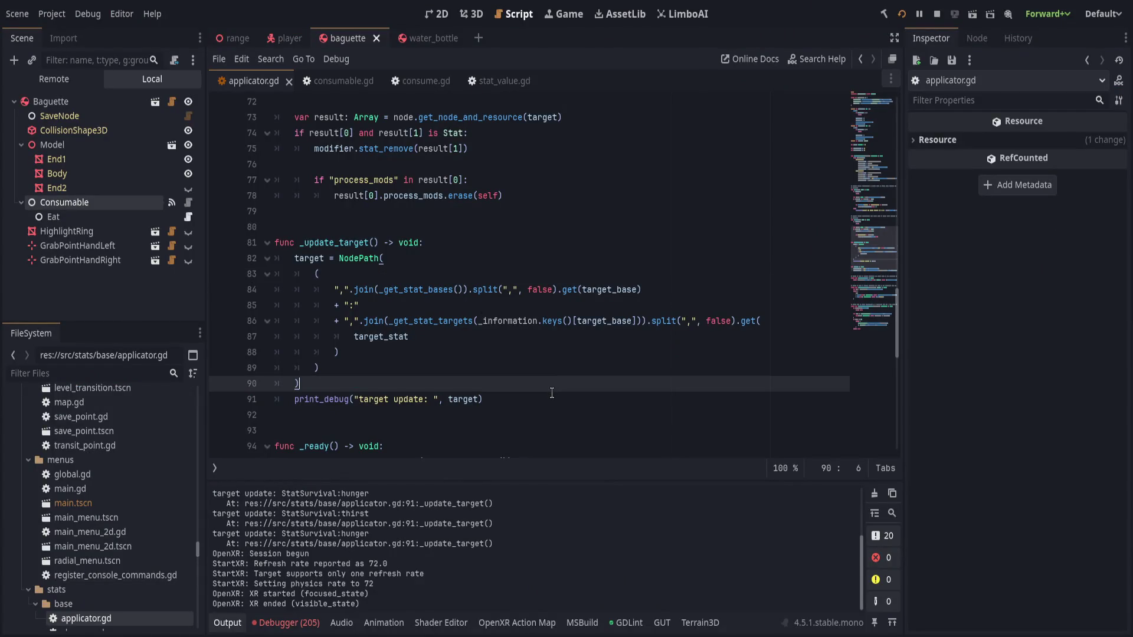
key("Down")
key("ctrl+shift+k")
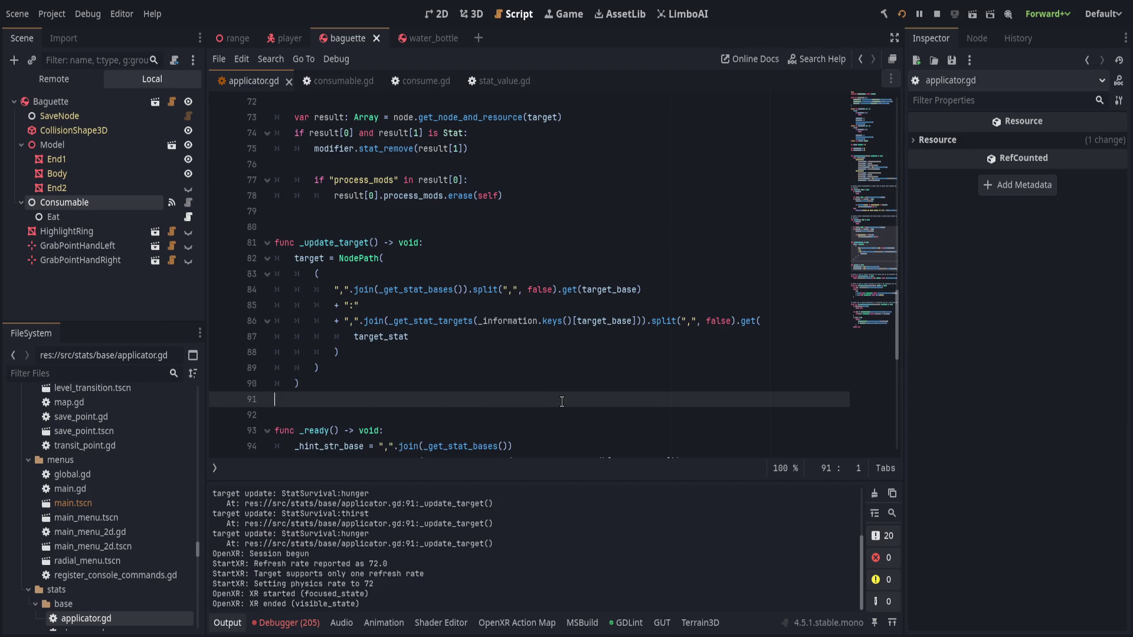
Jump from the Debugger Errors list to applicator.gd line 78 and pause there in remove()
left_click(284, 623)
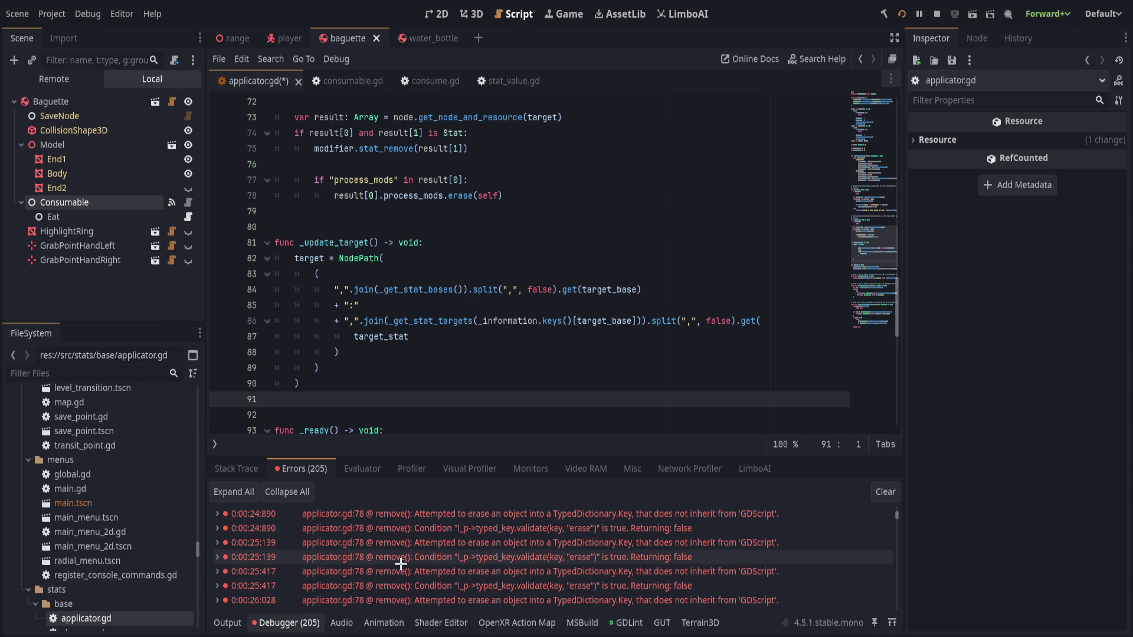
double_click(395, 564)
scroll(433, 357, "up", 1)
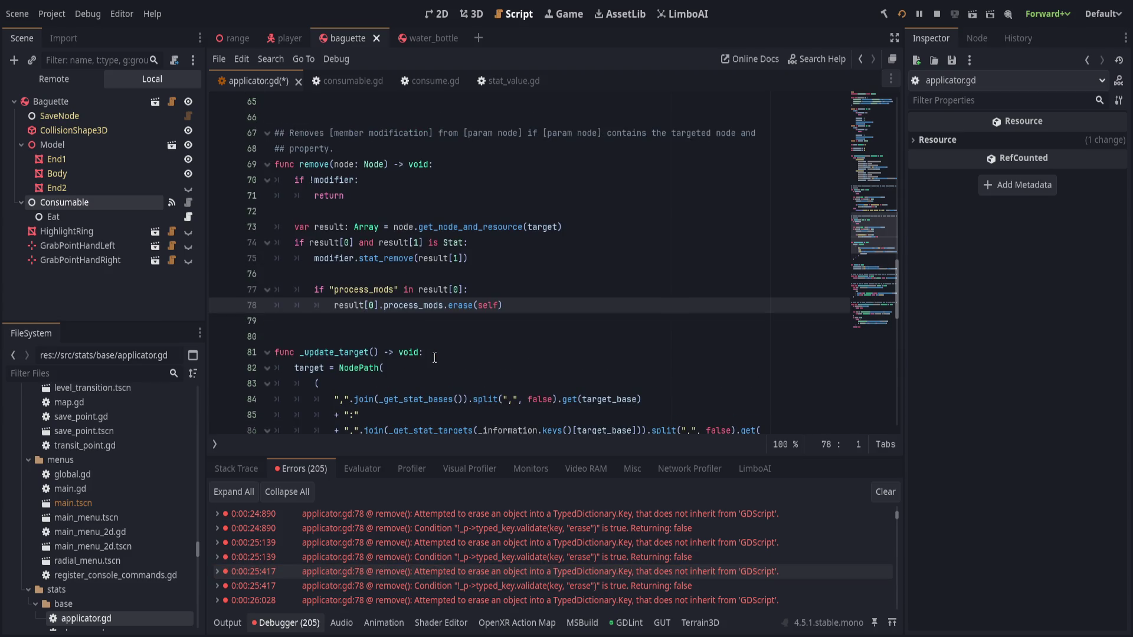
left_click(471, 349)
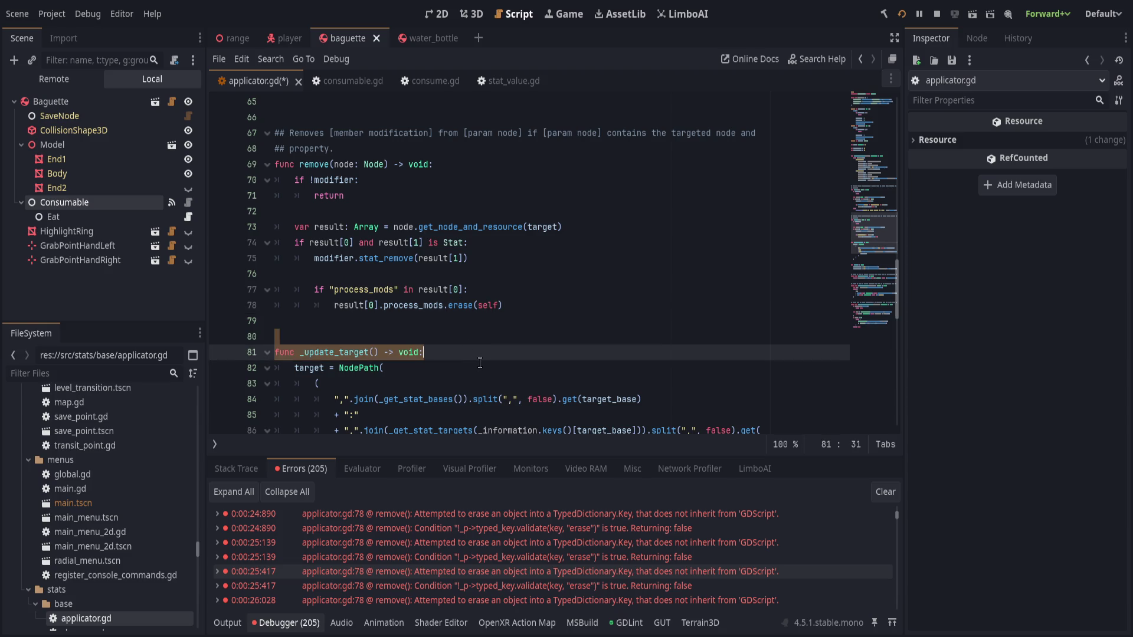
scroll(482, 362, "up", 1)
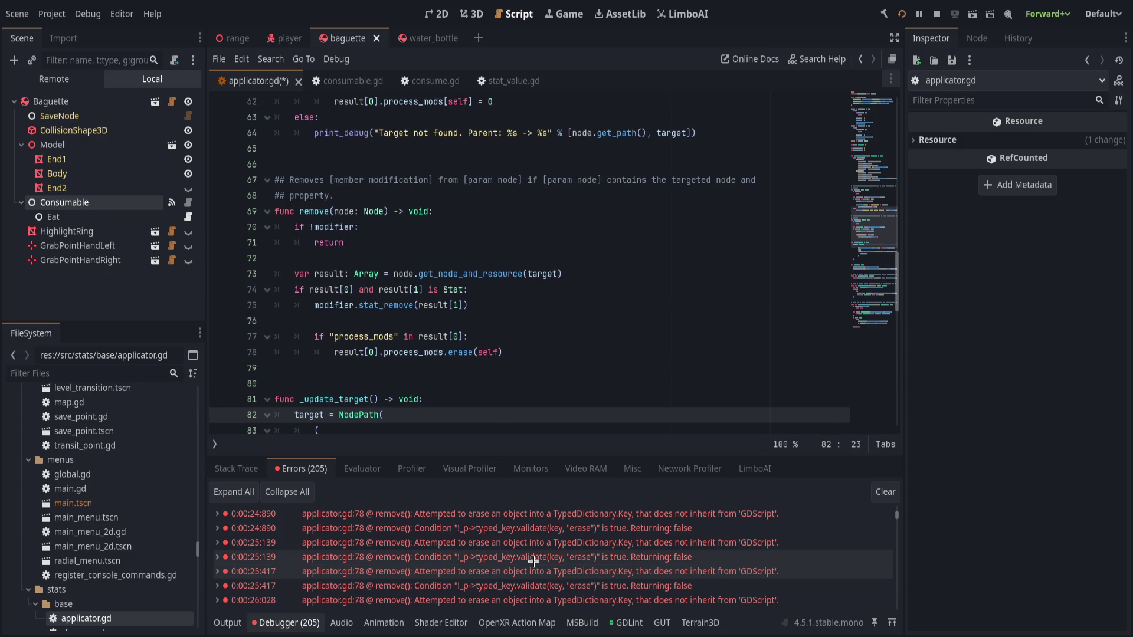
scroll(534, 559, "up", 1)
left_click(555, 557)
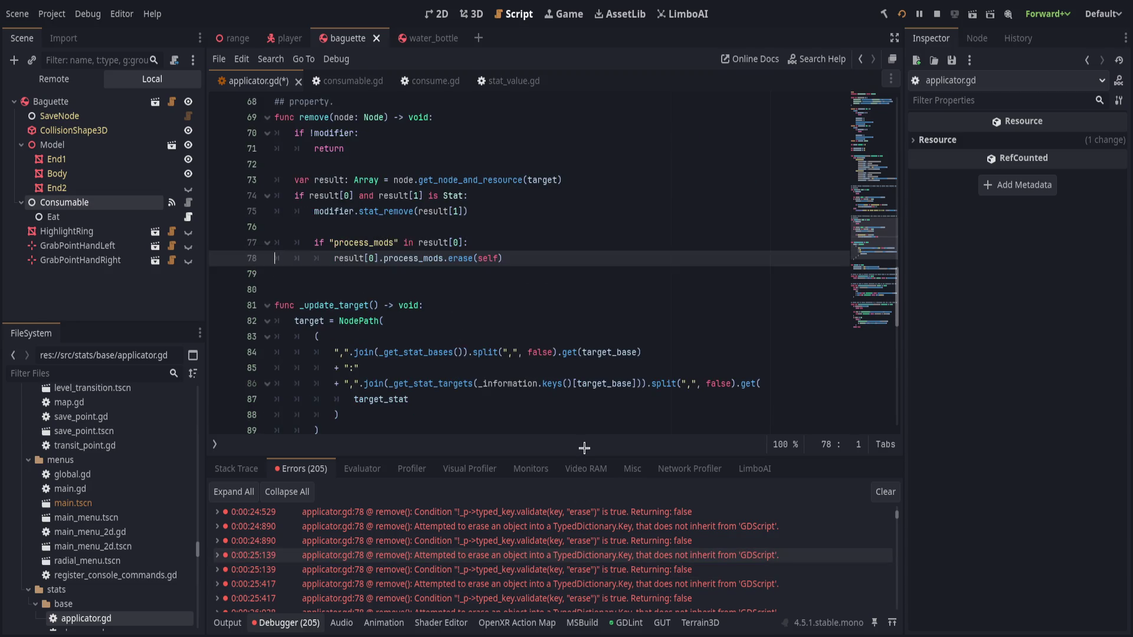
scroll(546, 431, "up", 3)
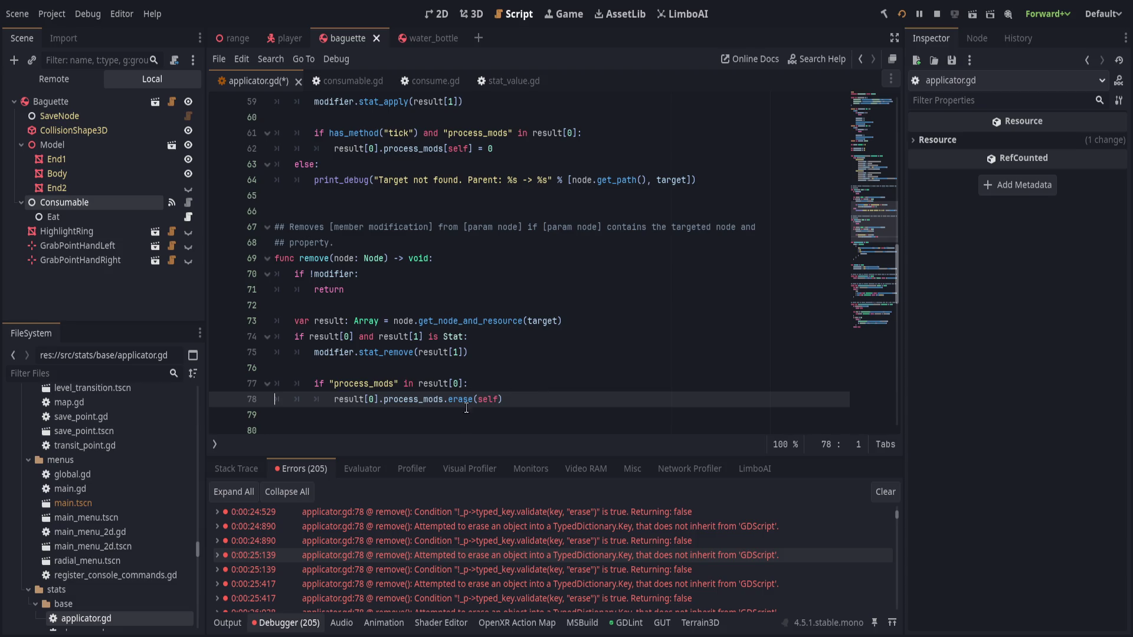
scroll(465, 540, "up", 2)
left_click(465, 533)
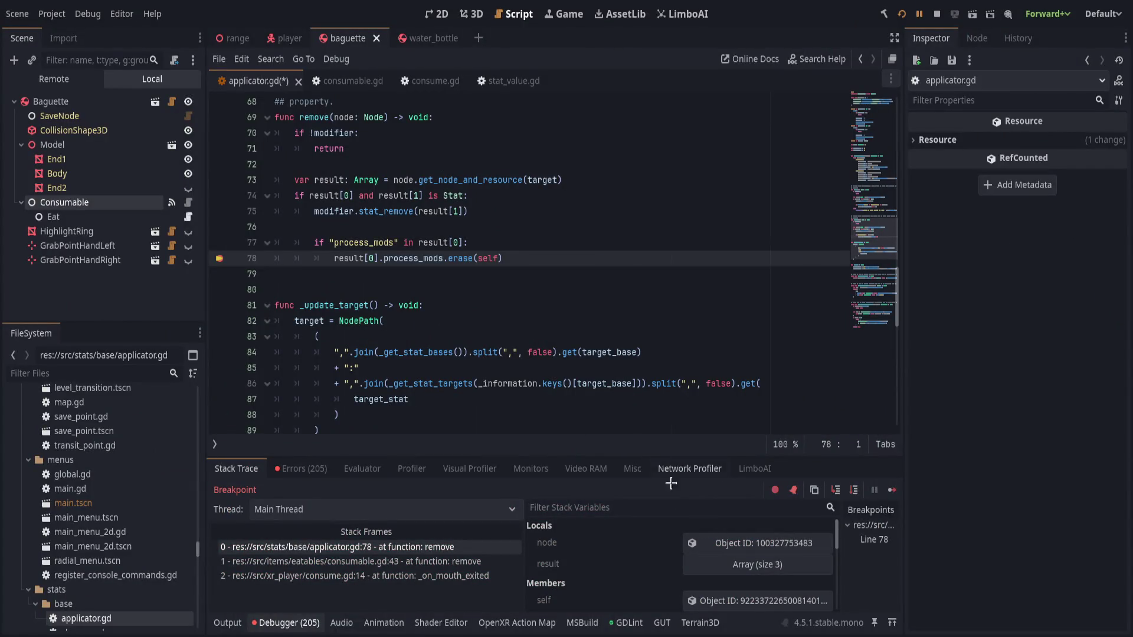
Inspect the paused remote node's stat Object IDs and empty Process Mods, then select 'self' on line 78
left_click(752, 564)
left_click(693, 571)
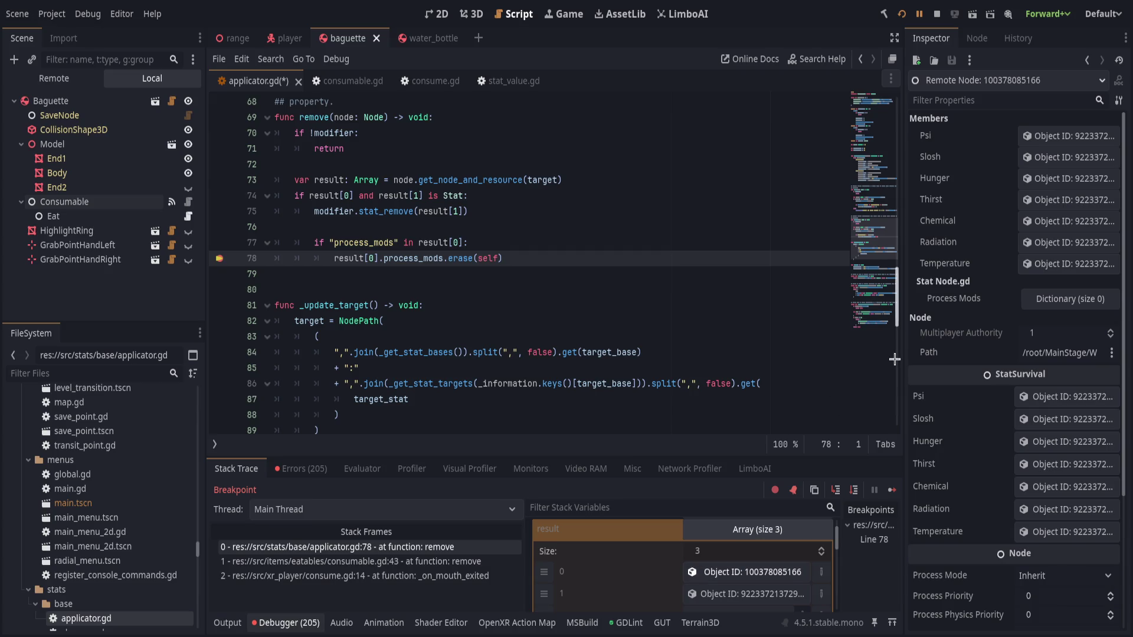
left_click_drag(903, 318, 853, 320)
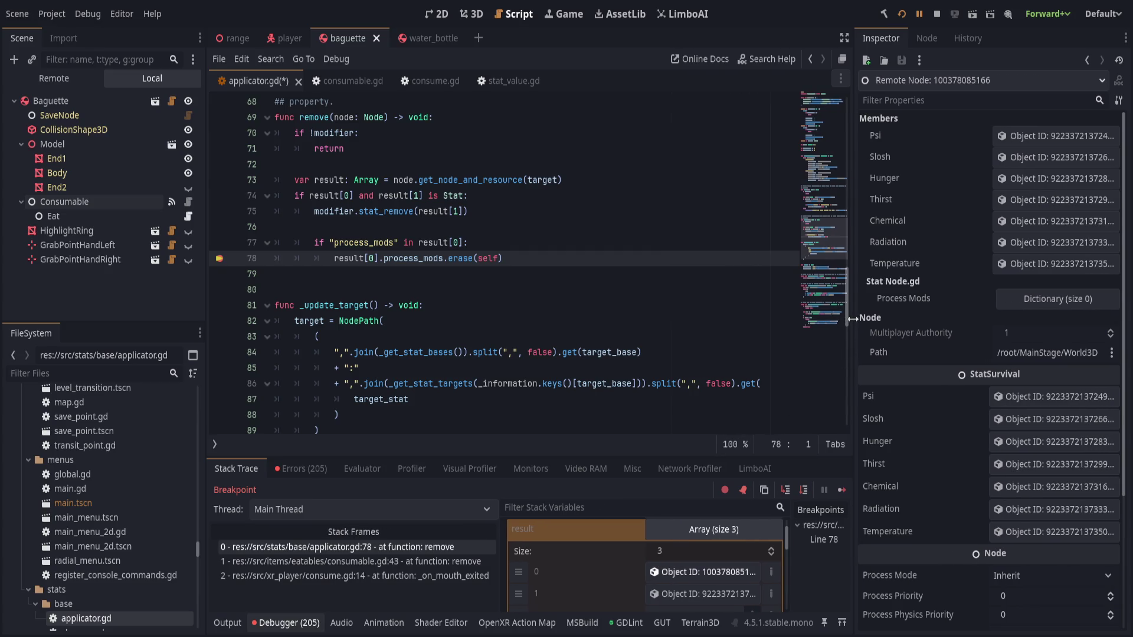
left_click(1036, 299)
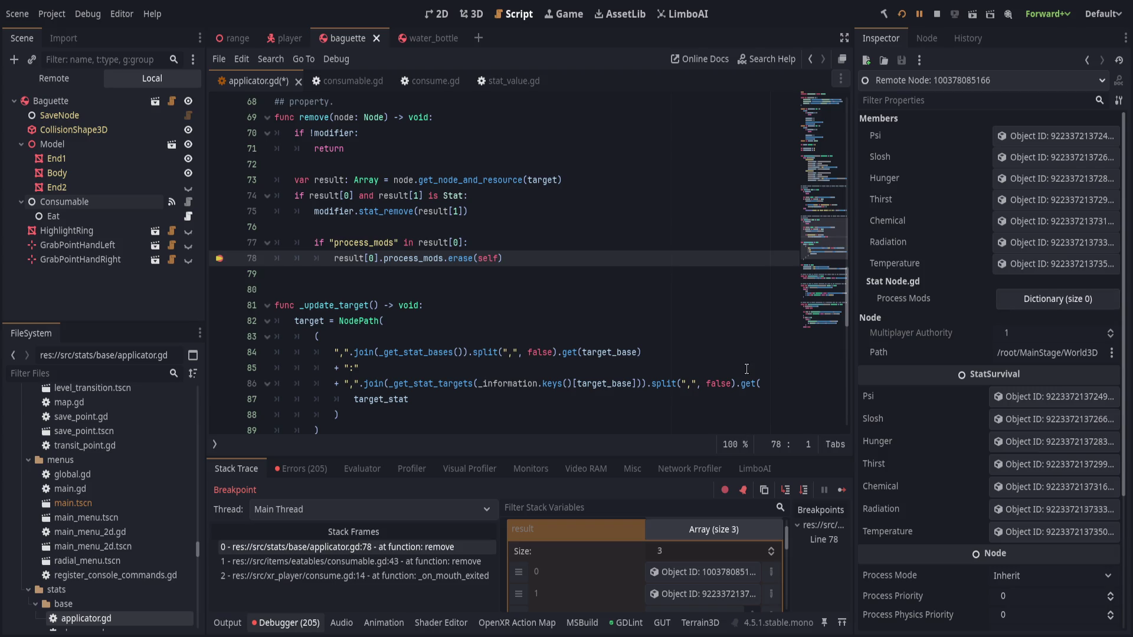
scroll(746, 369, "up", 4)
scroll(611, 379, "up", 8)
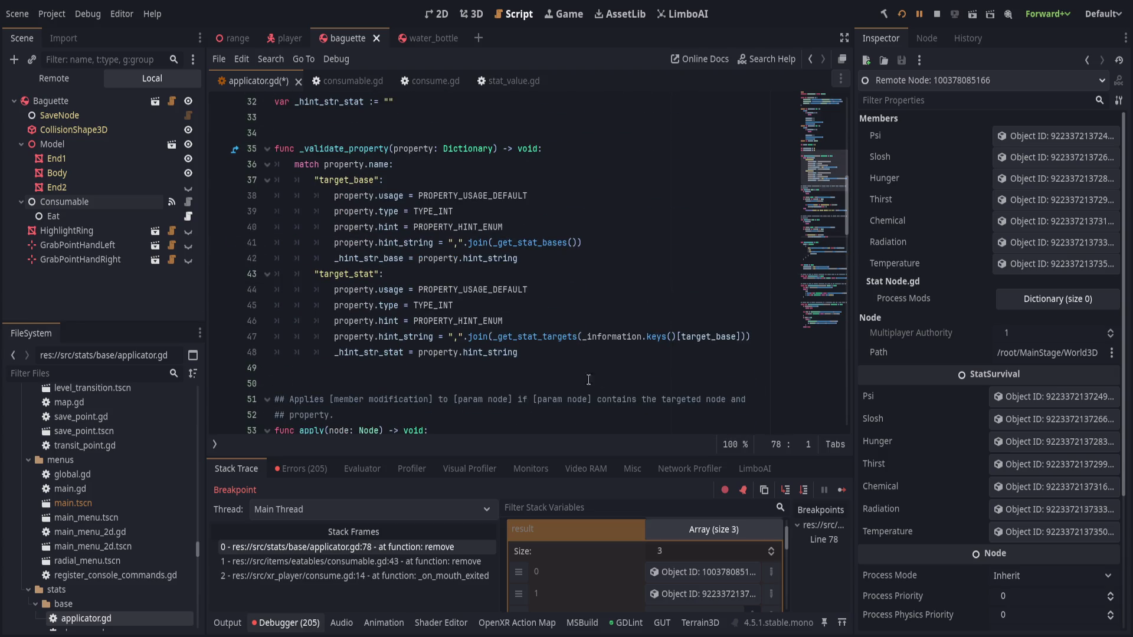
scroll(595, 378, "up", 5)
scroll(596, 378, "up", 5)
scroll(593, 374, "down", 6)
scroll(592, 369, "down", 12)
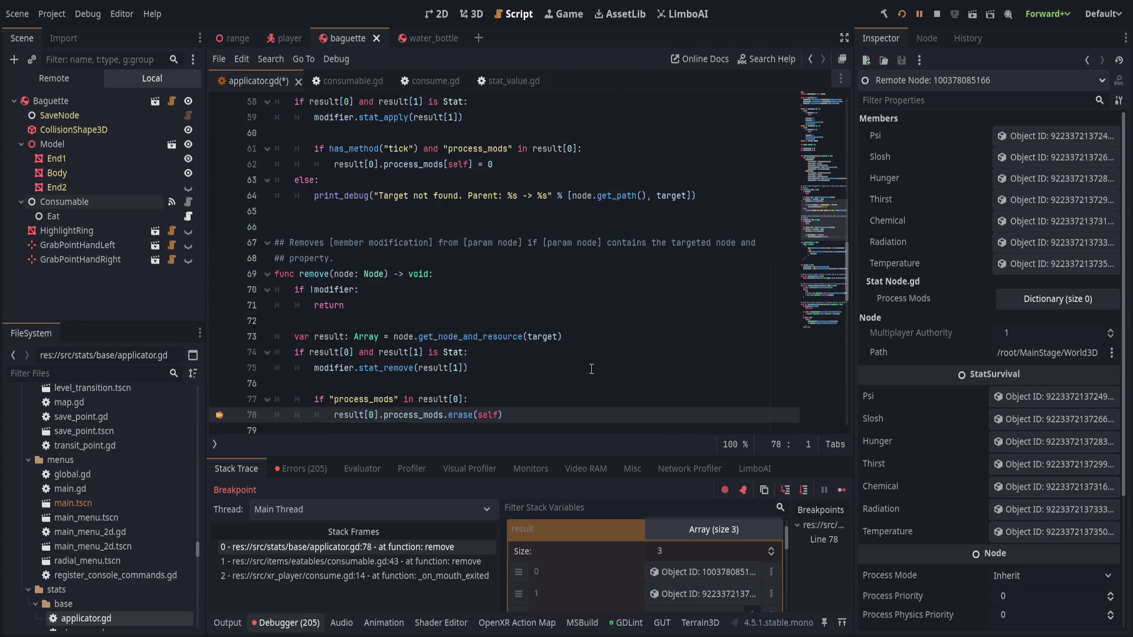
scroll(592, 369, "down", 4)
scroll(589, 361, "up", 2)
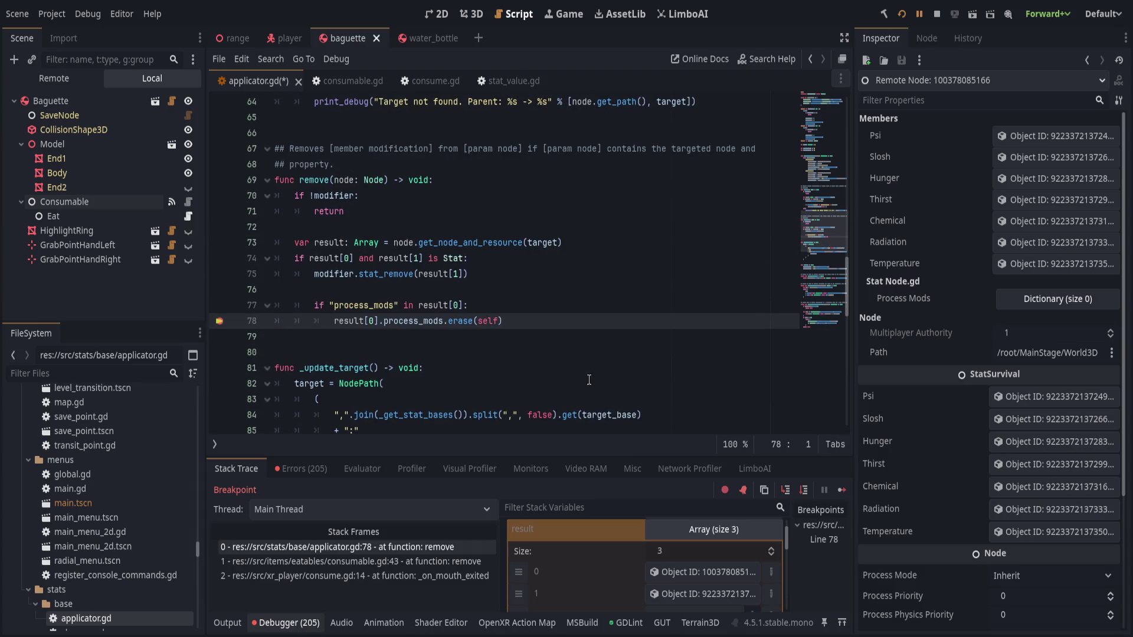
double_click(485, 321)
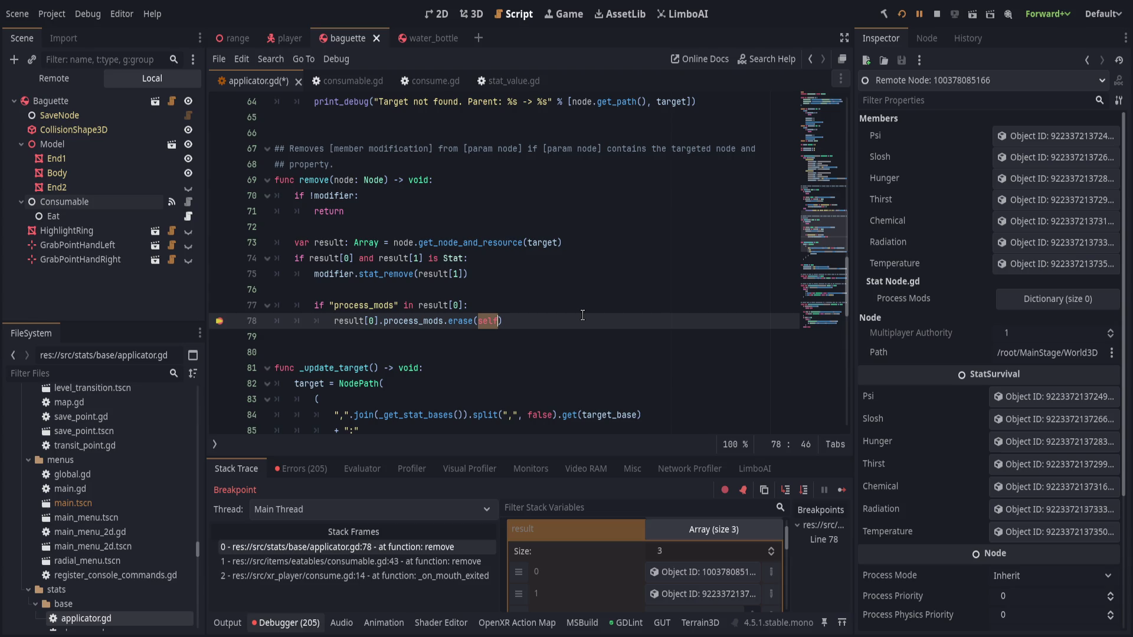
type("modifier")
Use modifier instead of self as the process_mods key on lines 78 and 62, and save applicator.gd
key("Escape")
double_click(486, 321)
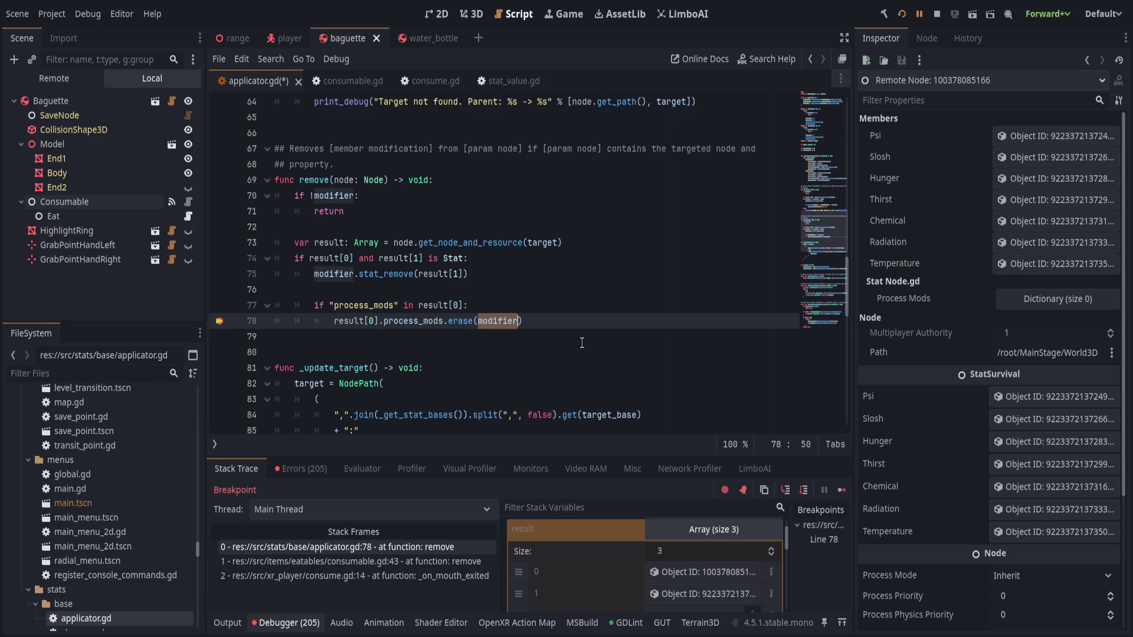
left_click(604, 325)
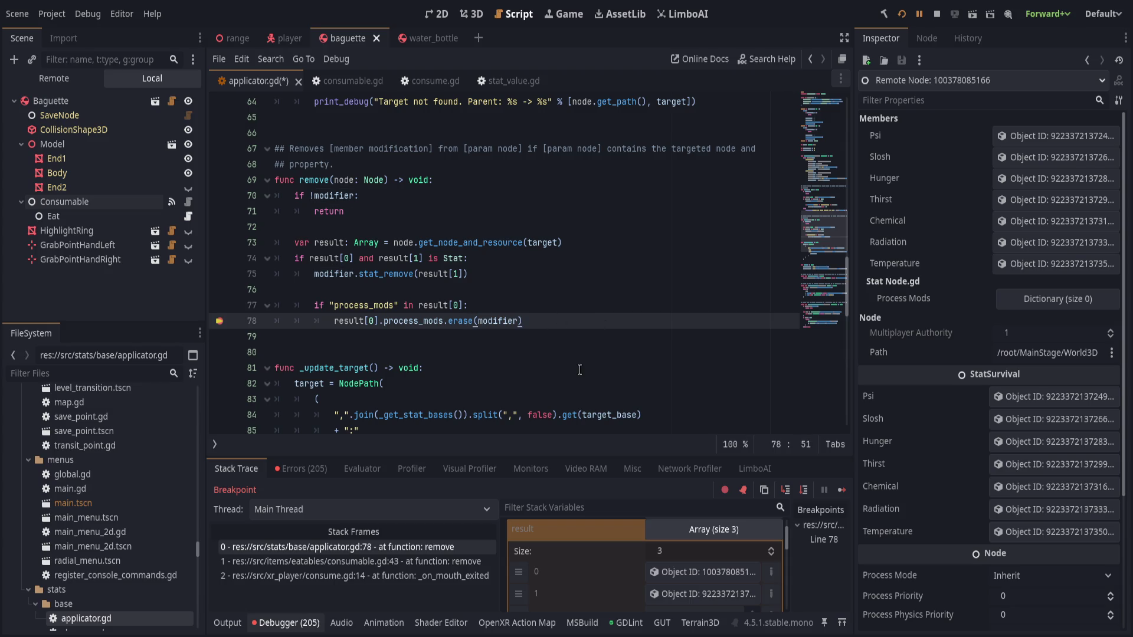
scroll(579, 370, "up", 2)
scroll(579, 370, "up", 1)
scroll(577, 368, "up", 2)
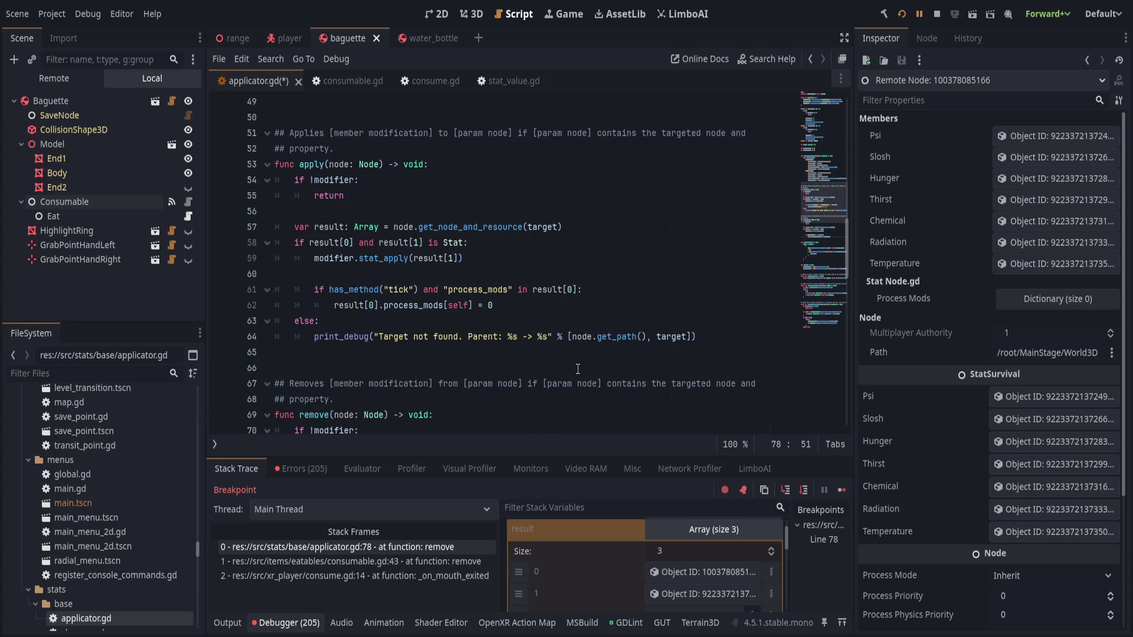
left_click(461, 305)
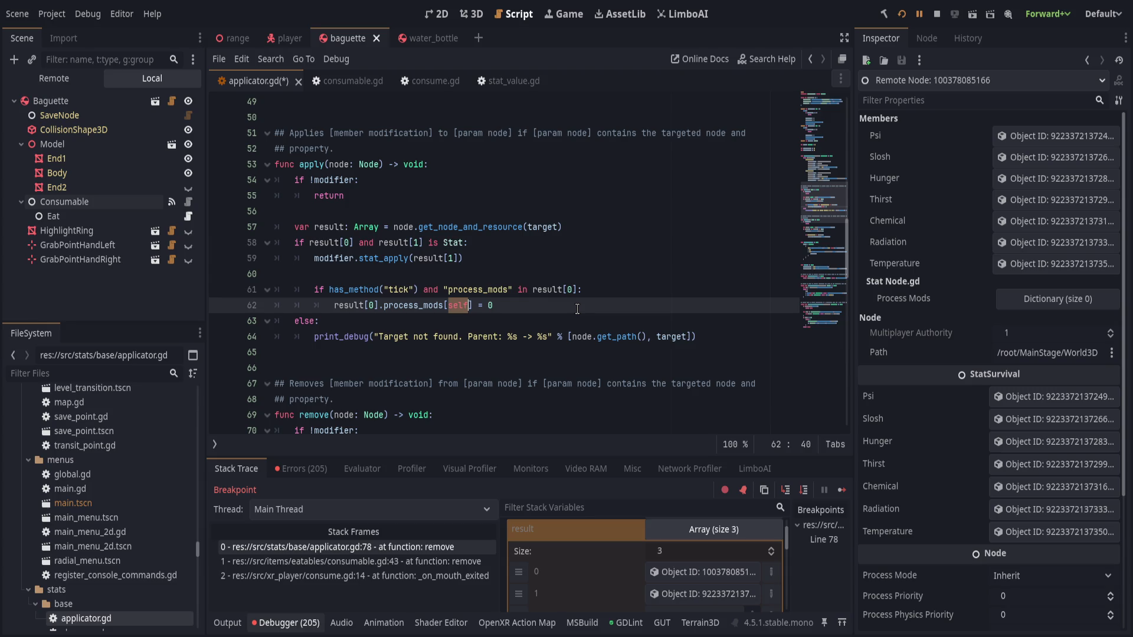
type("modifier")
left_click(572, 290)
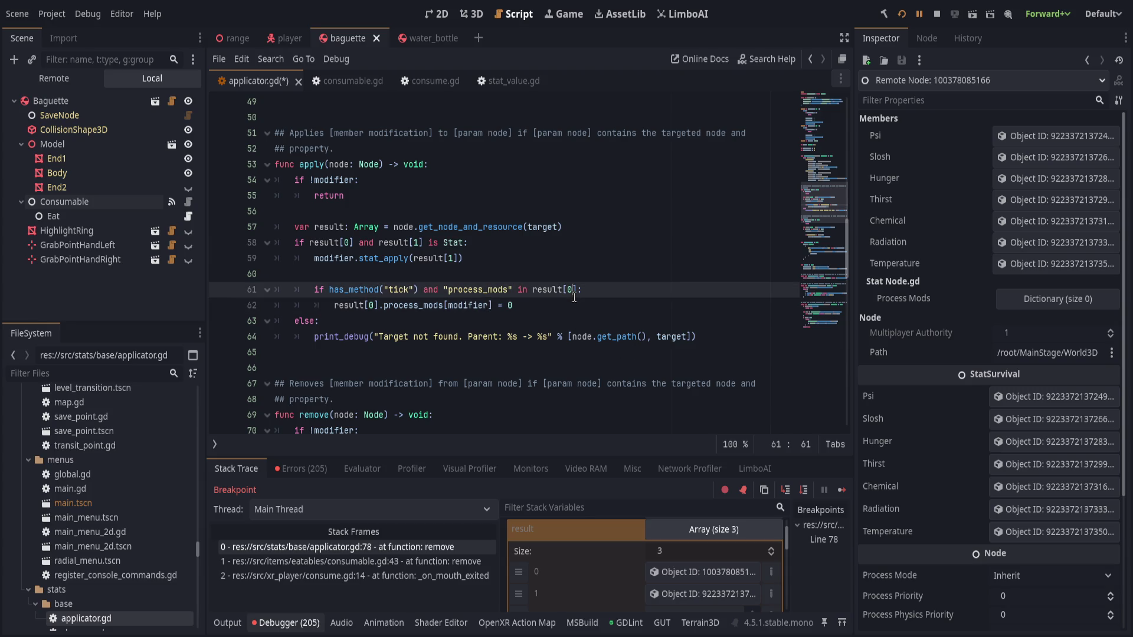
left_click(576, 307)
double_click(463, 306)
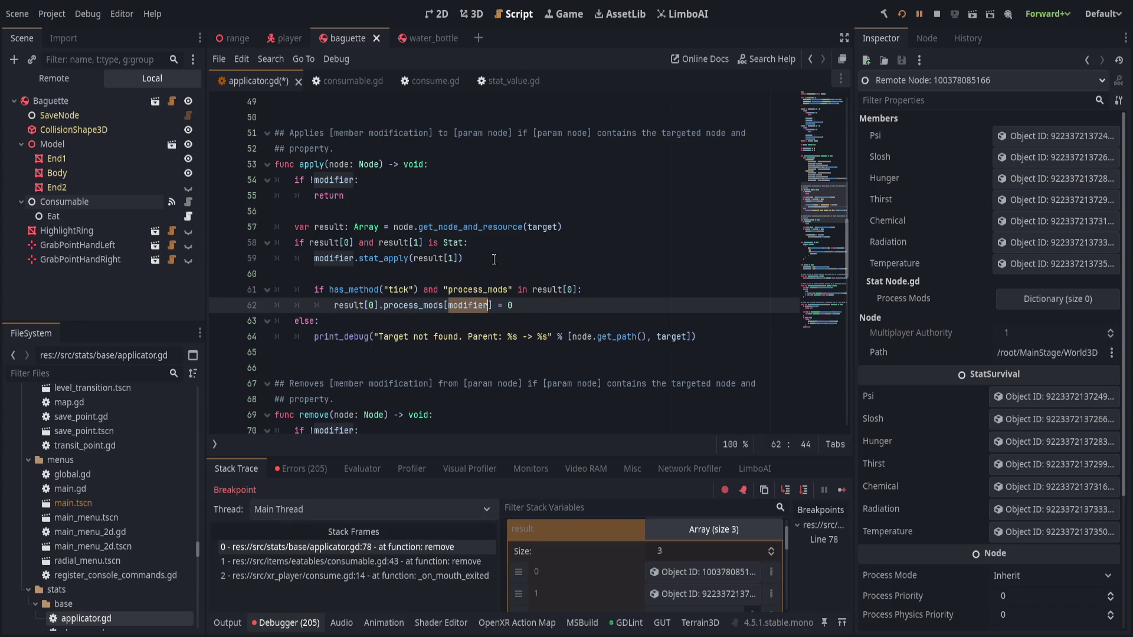
left_click(494, 259)
left_click(535, 306)
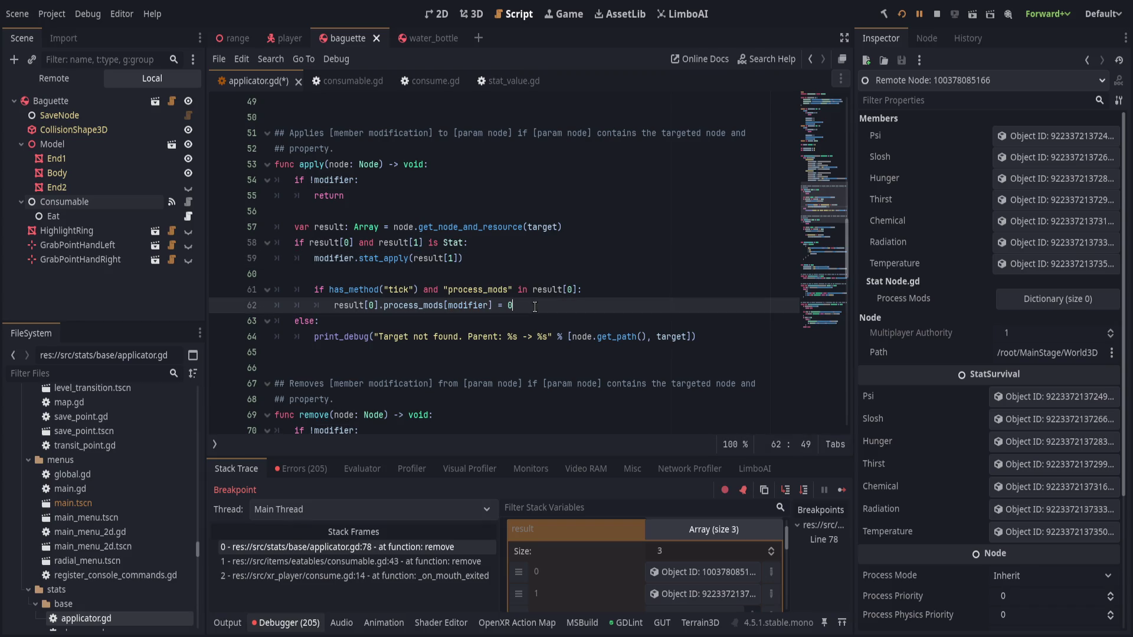
key("ctrl+s")
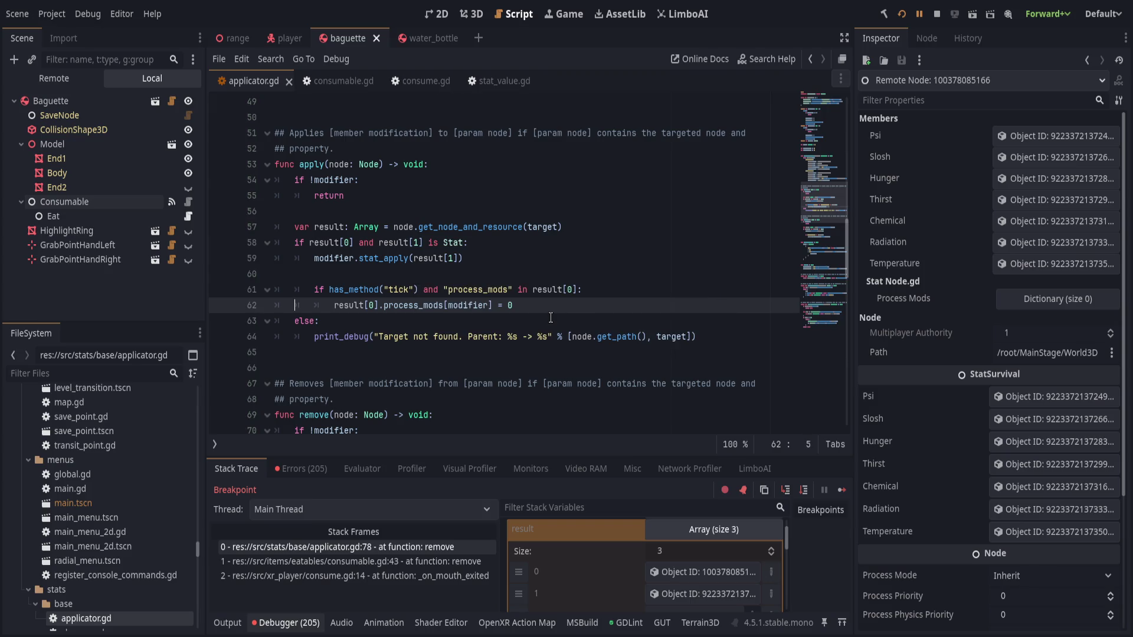
scroll(551, 316, "down", 3)
scroll(551, 316, "down", 4)
scroll(550, 317, "down", 5)
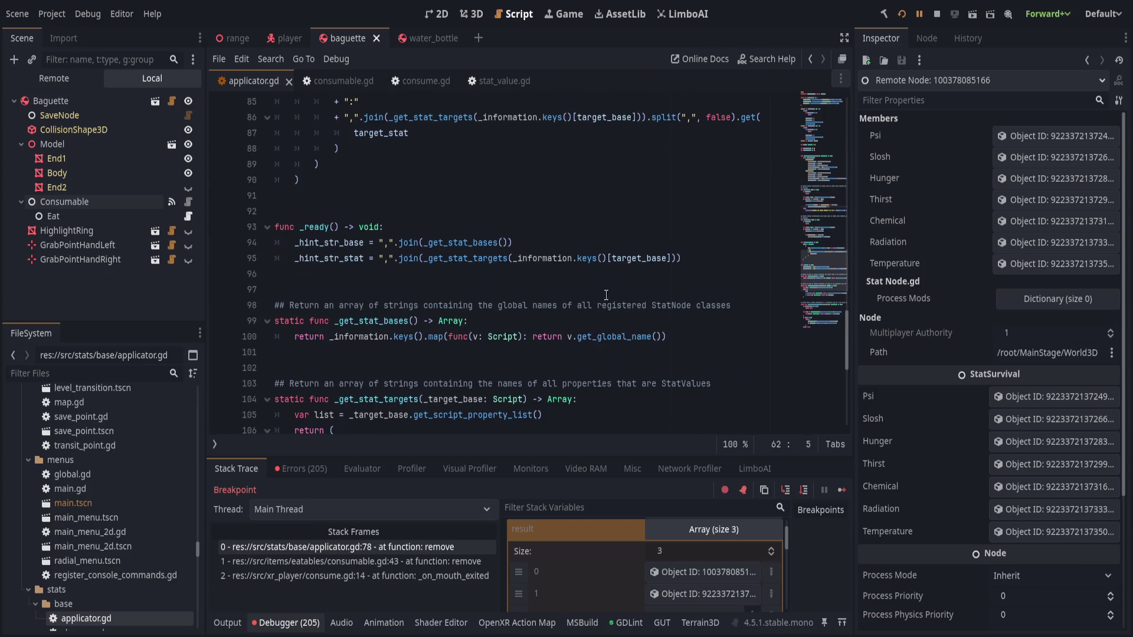
Resume the game, clear the debugger's error log, and save the range scene
left_click(921, 13)
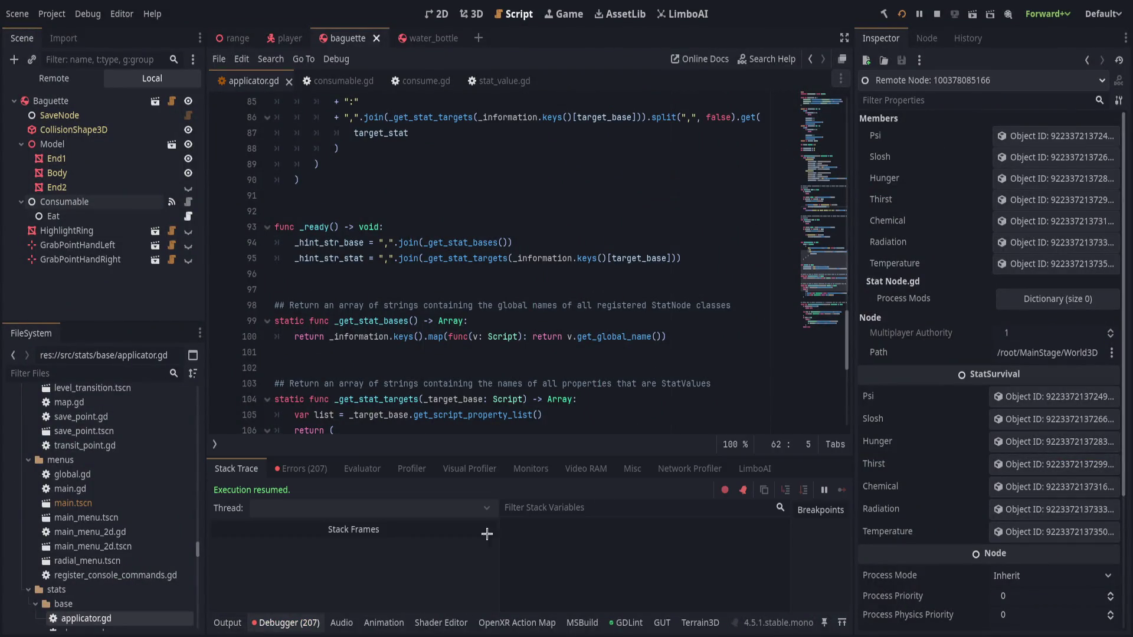
left_click(303, 468)
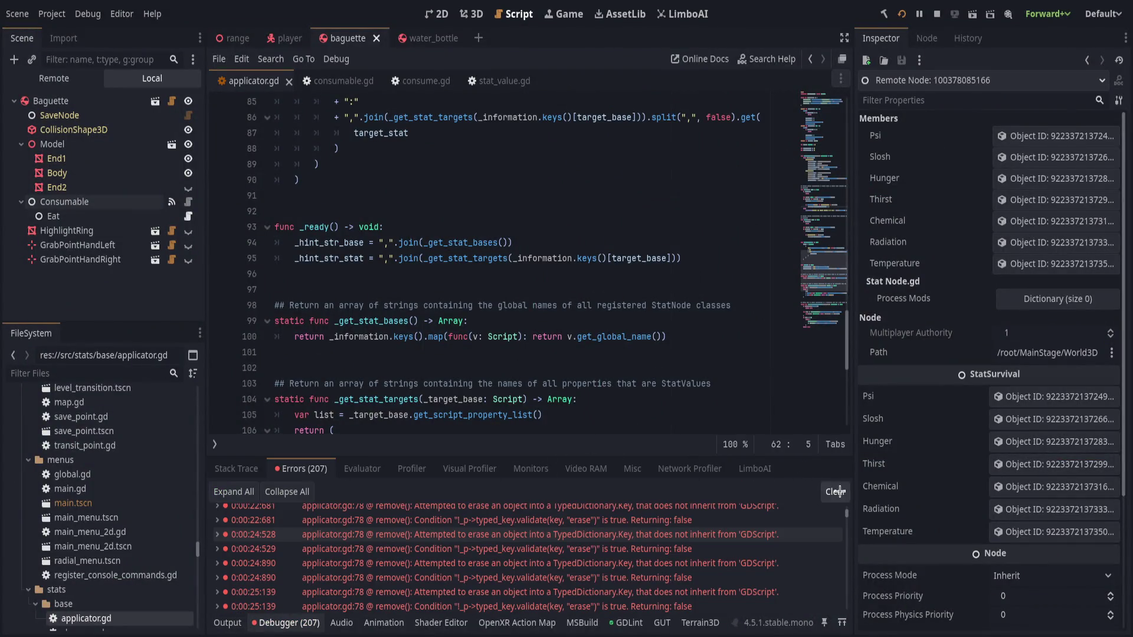
left_click(836, 492)
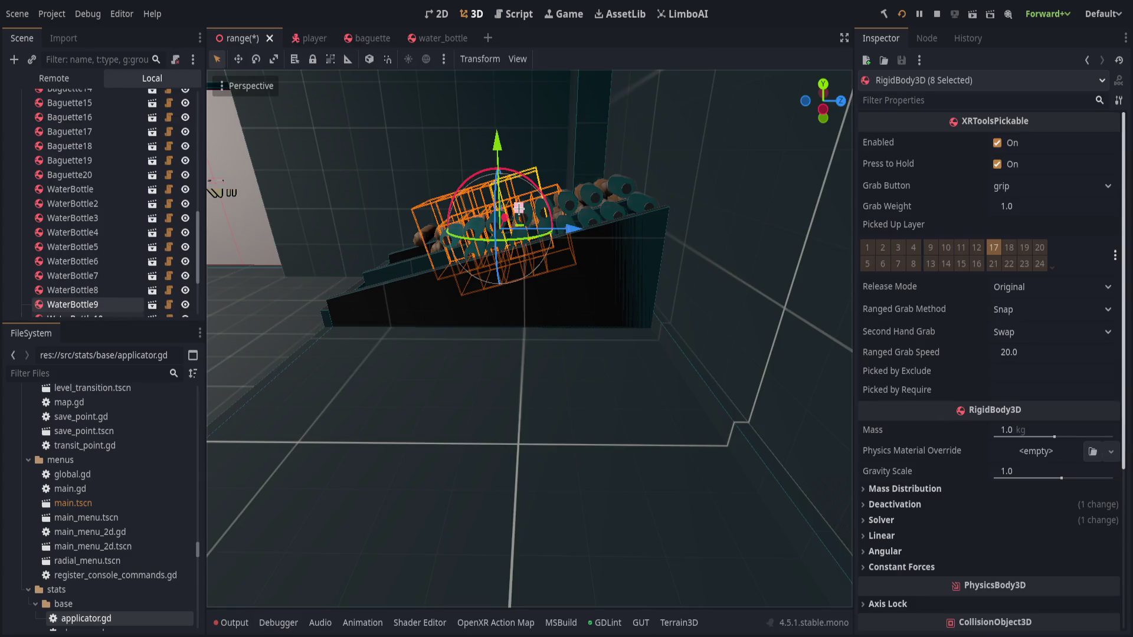
left_click(661, 202)
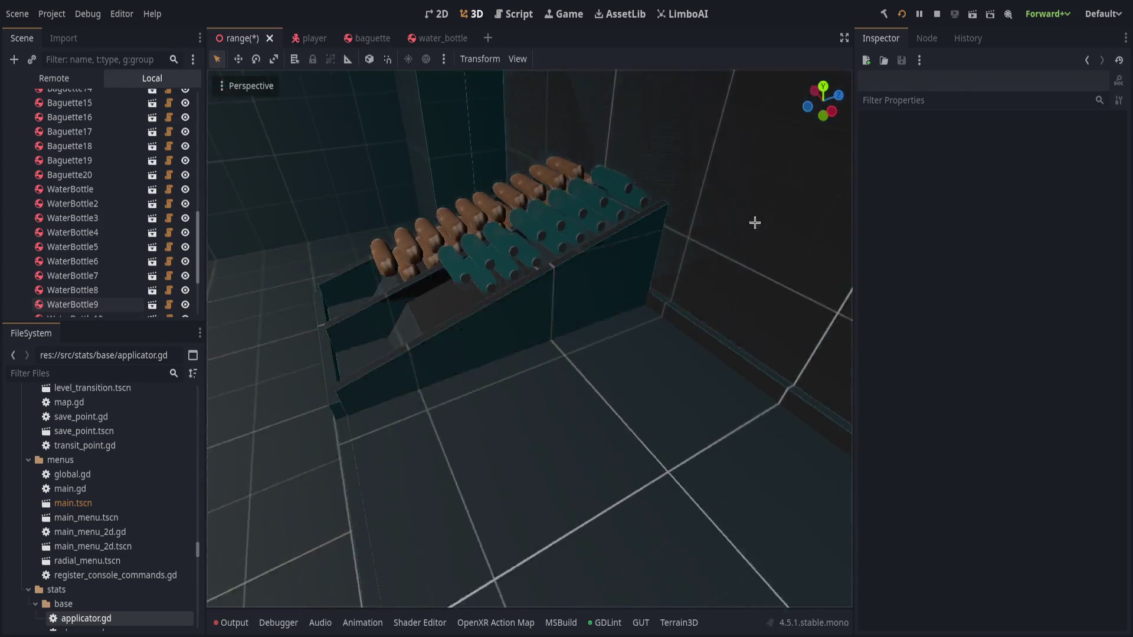
key("ctrl+s")
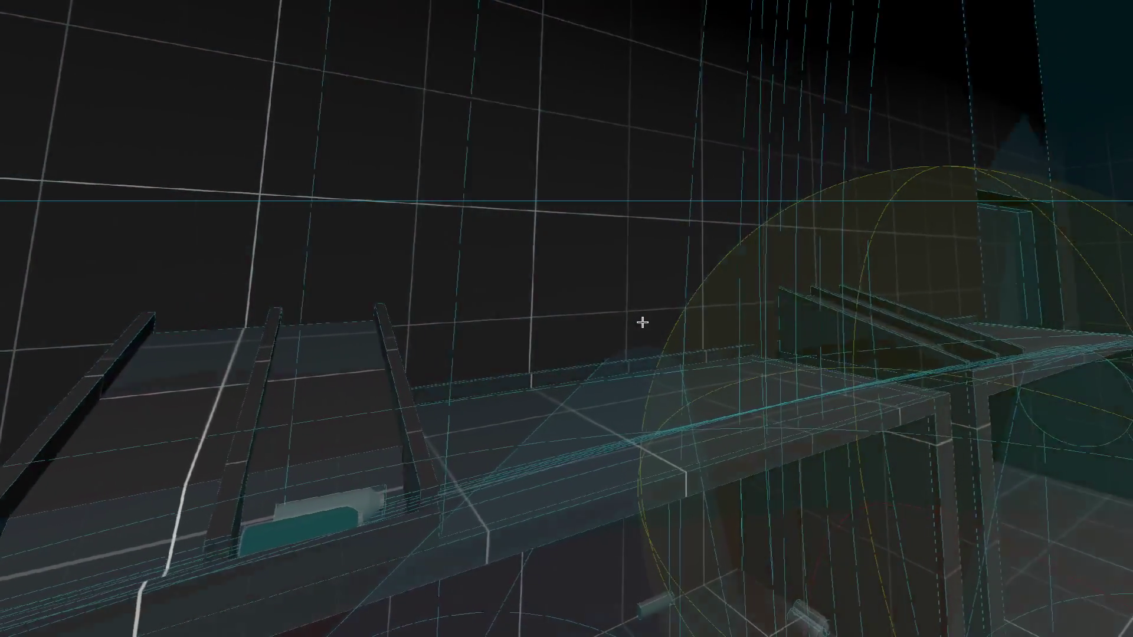
Walk toward the bread conveyor in the running game, then run the project again
key("w")
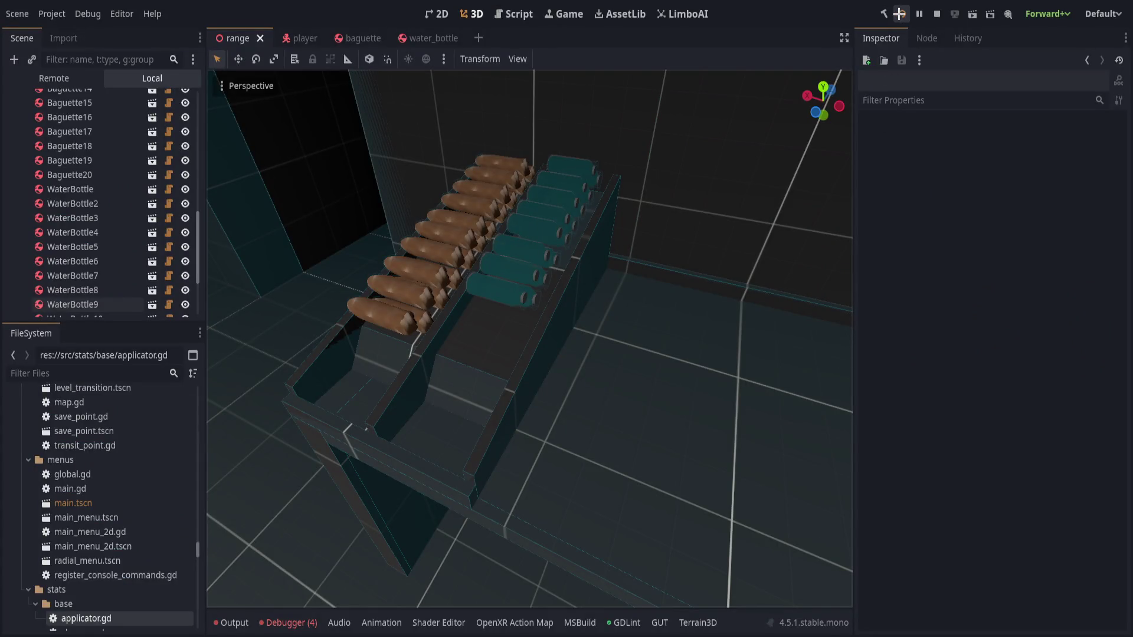
left_click(900, 14)
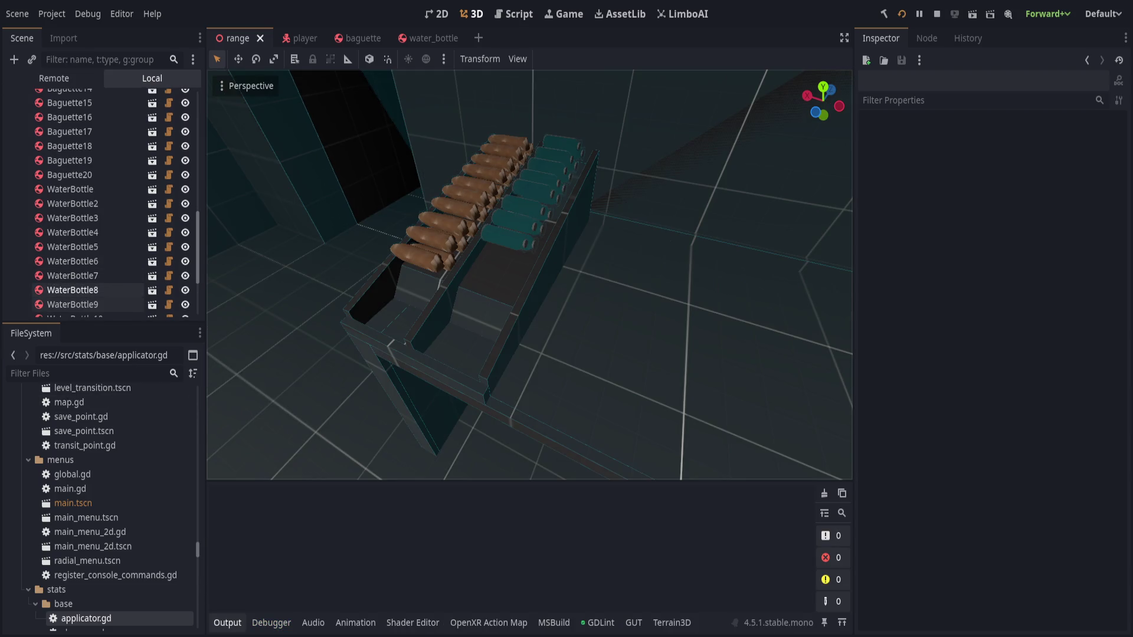
Switch to the baguette scene and select its Consumable node with consumable.gd open
left_click(362, 39)
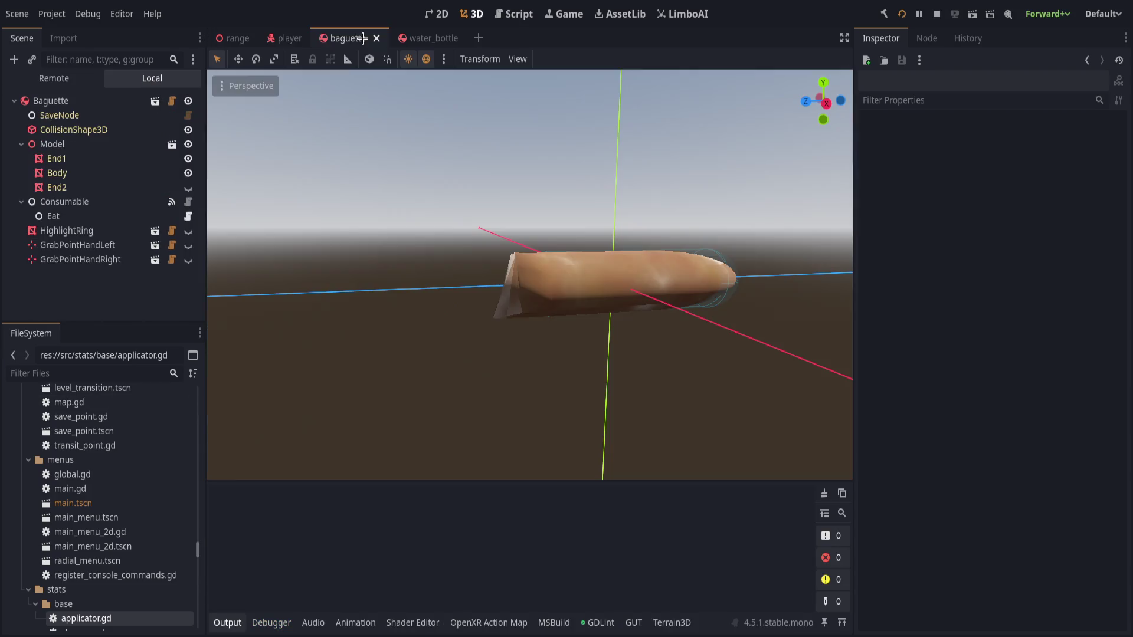
left_click(86, 217)
left_click(120, 200)
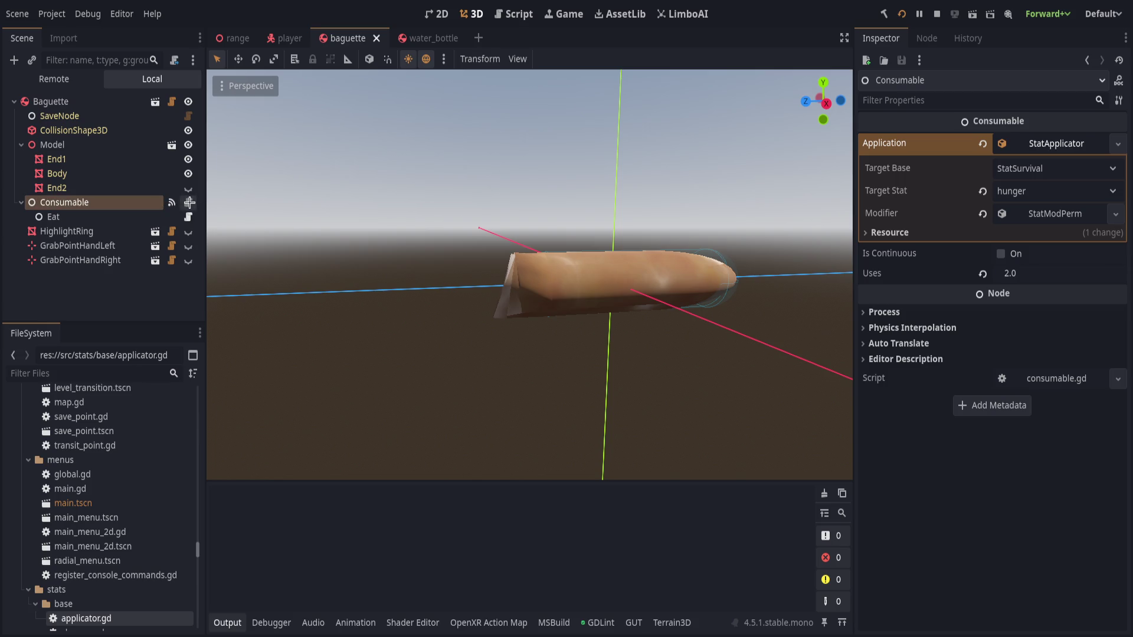
left_click(188, 202)
left_click(160, 218)
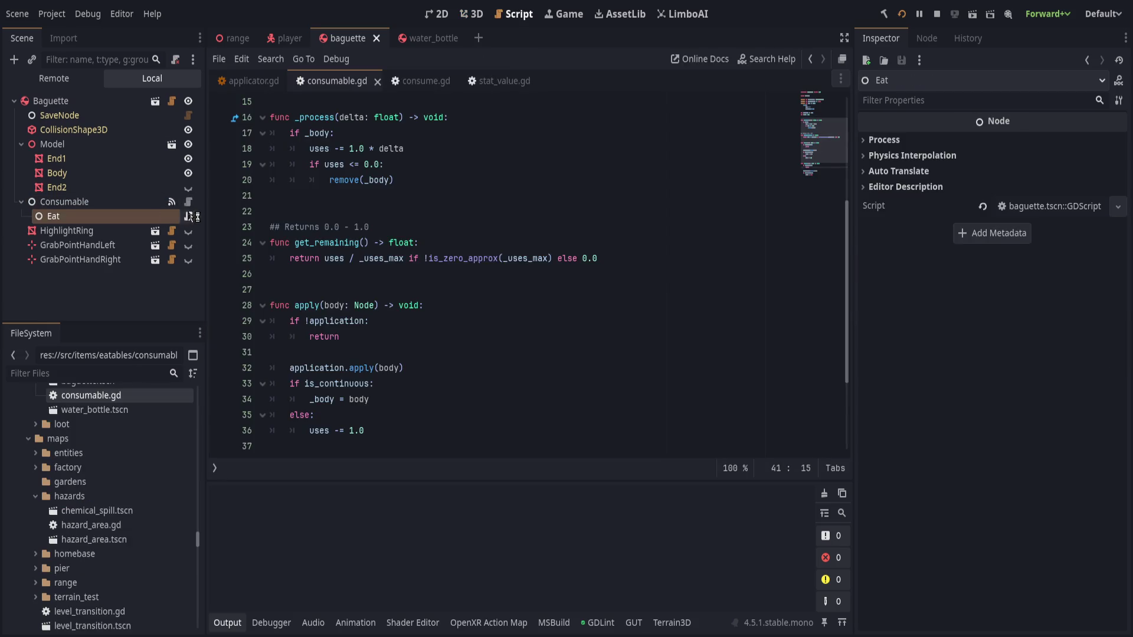
left_click(188, 216)
left_click(439, 245)
scroll(435, 305, "up", 5)
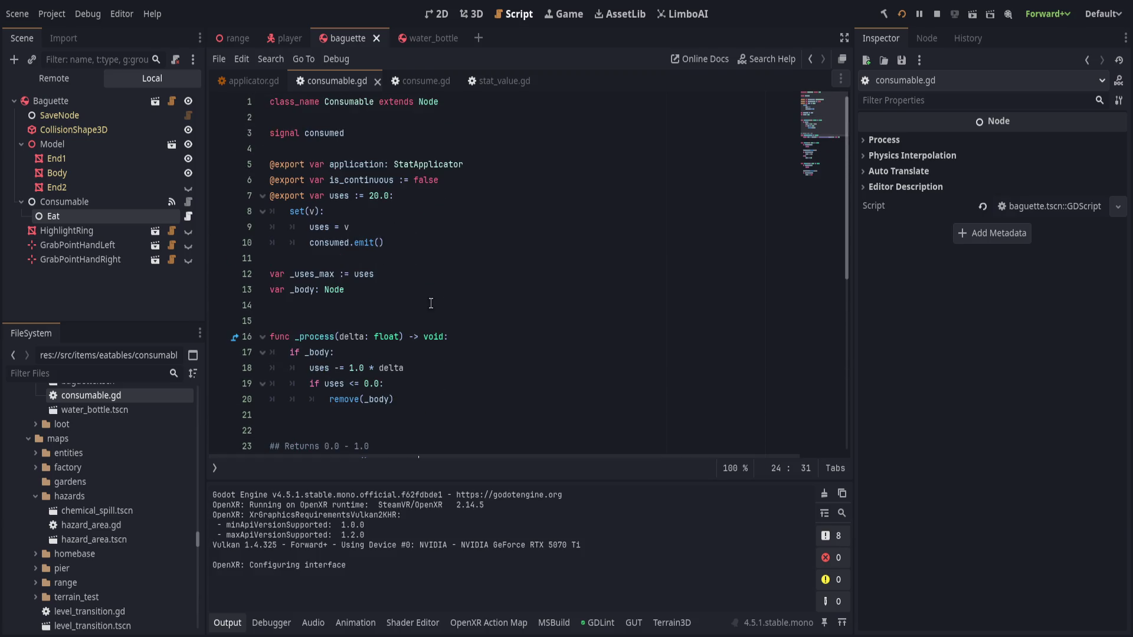
left_click(71, 203)
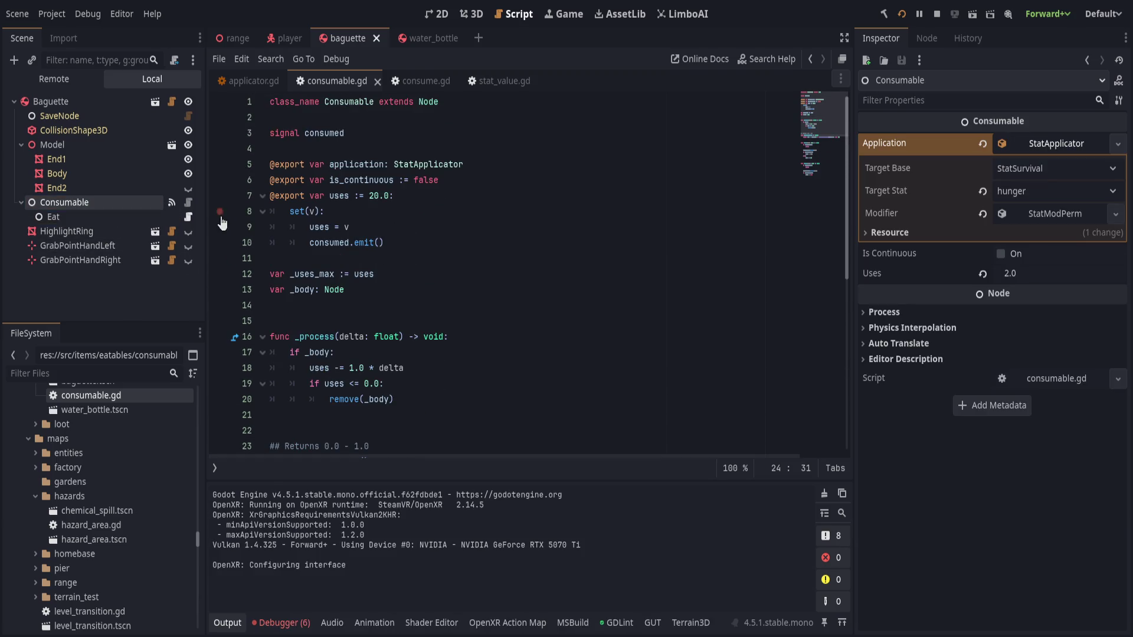
Review and collapse the StatModPerm modifier in the Inspector, then go to apply()'s is_continuous check
left_click(1033, 224)
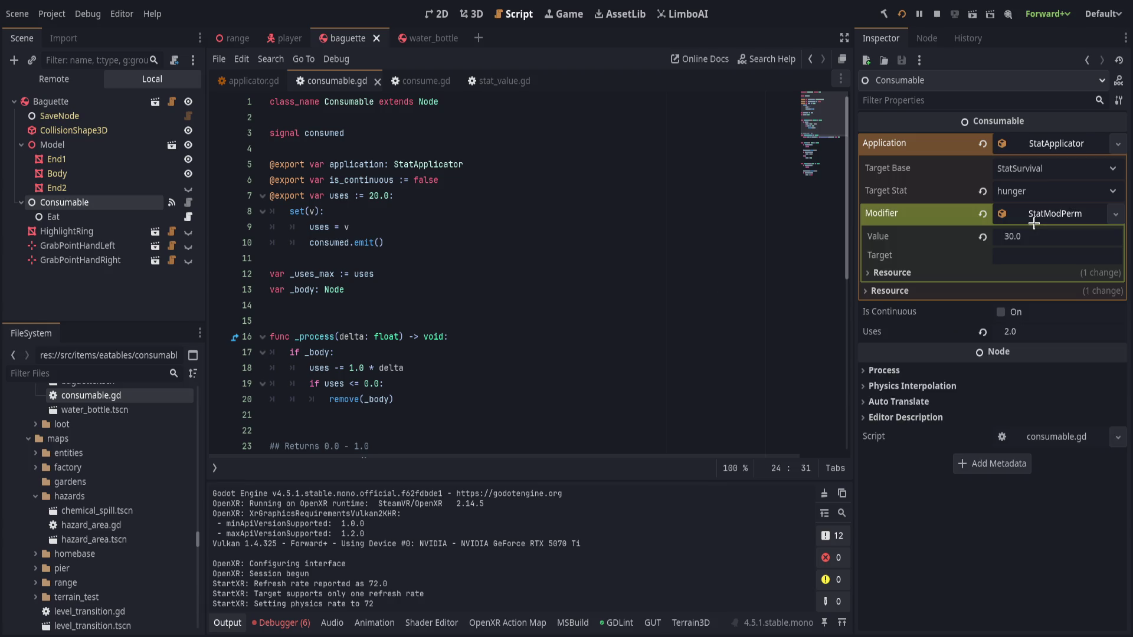
left_click(1067, 215)
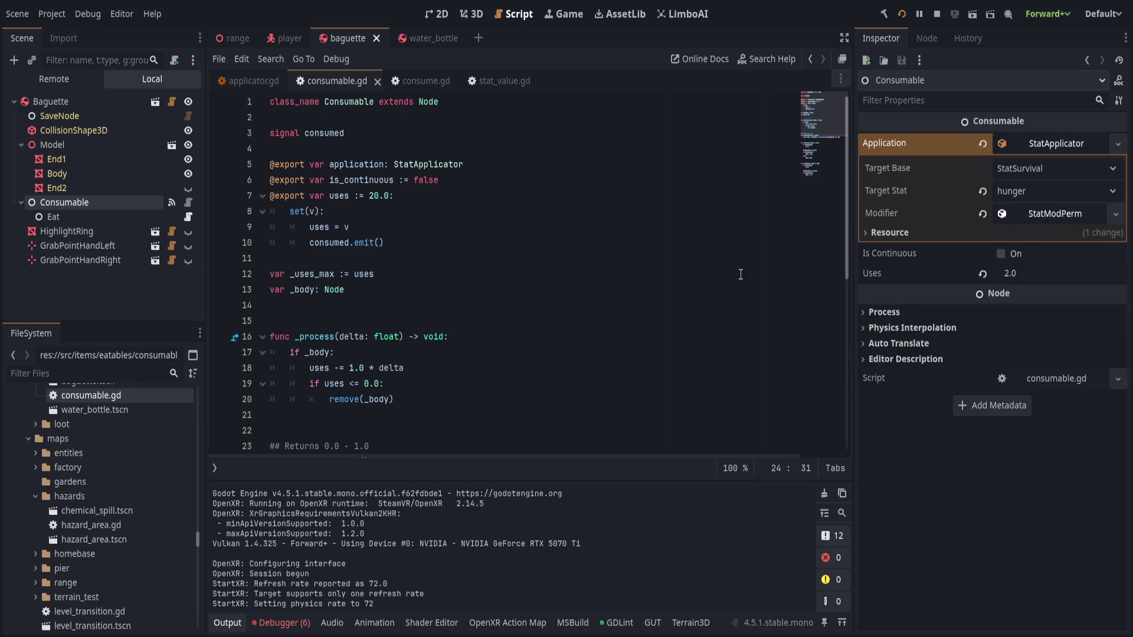
scroll(681, 284, "down", 3)
scroll(684, 289, "down", 3)
scroll(687, 293, "down", 2)
scroll(689, 296, "up", 2)
scroll(690, 297, "up", 2)
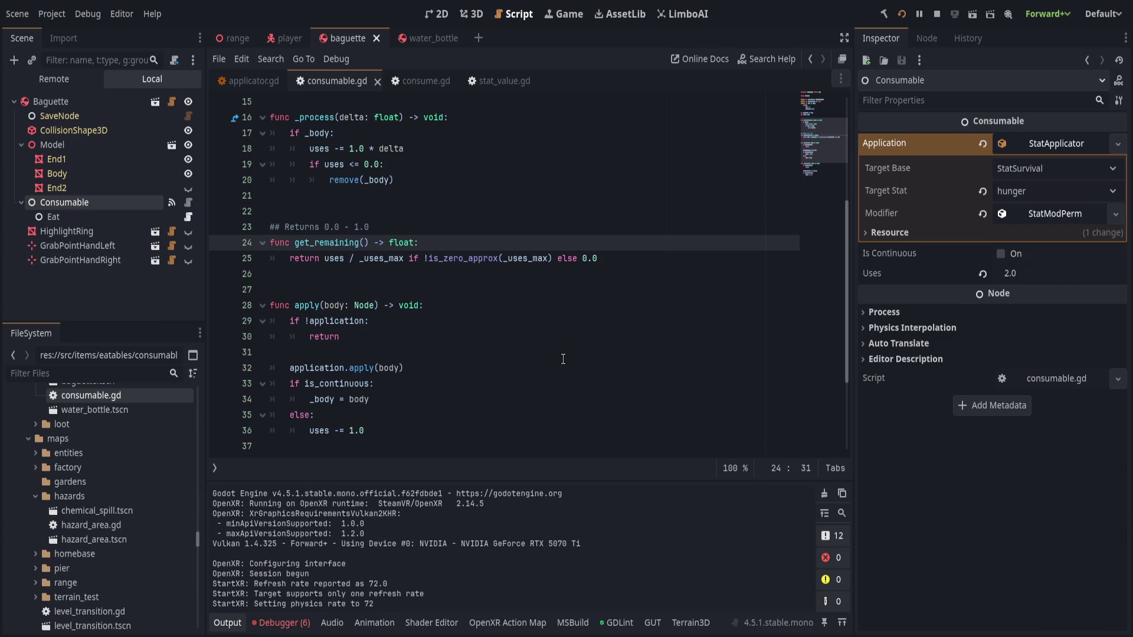
scroll(563, 358, "down", 1)
left_click(588, 337)
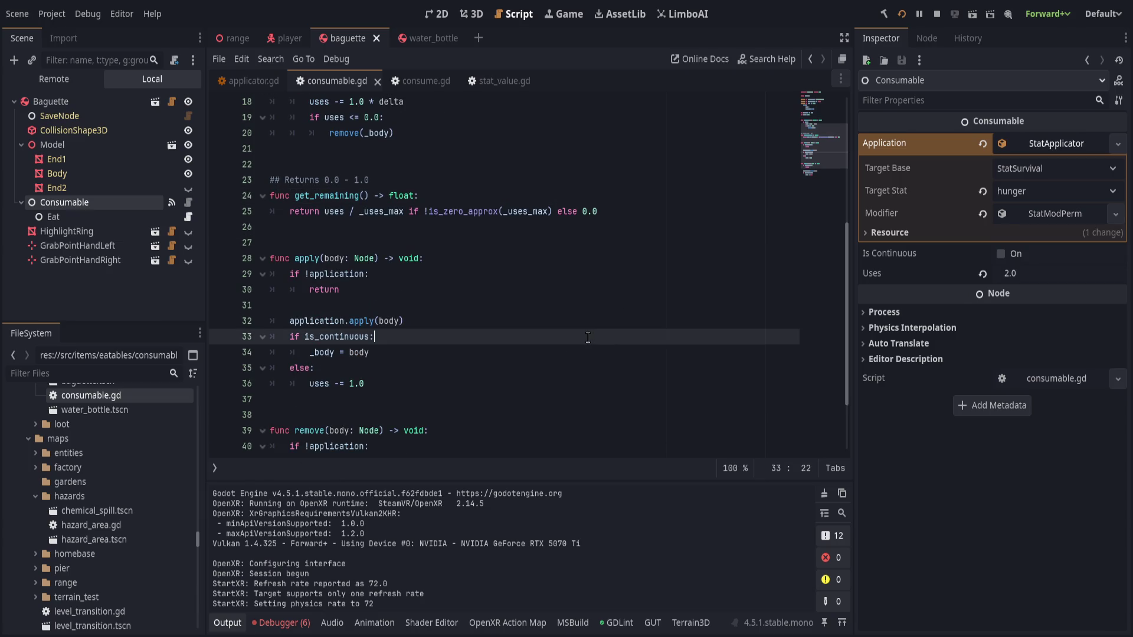
scroll(590, 340, "down", 2)
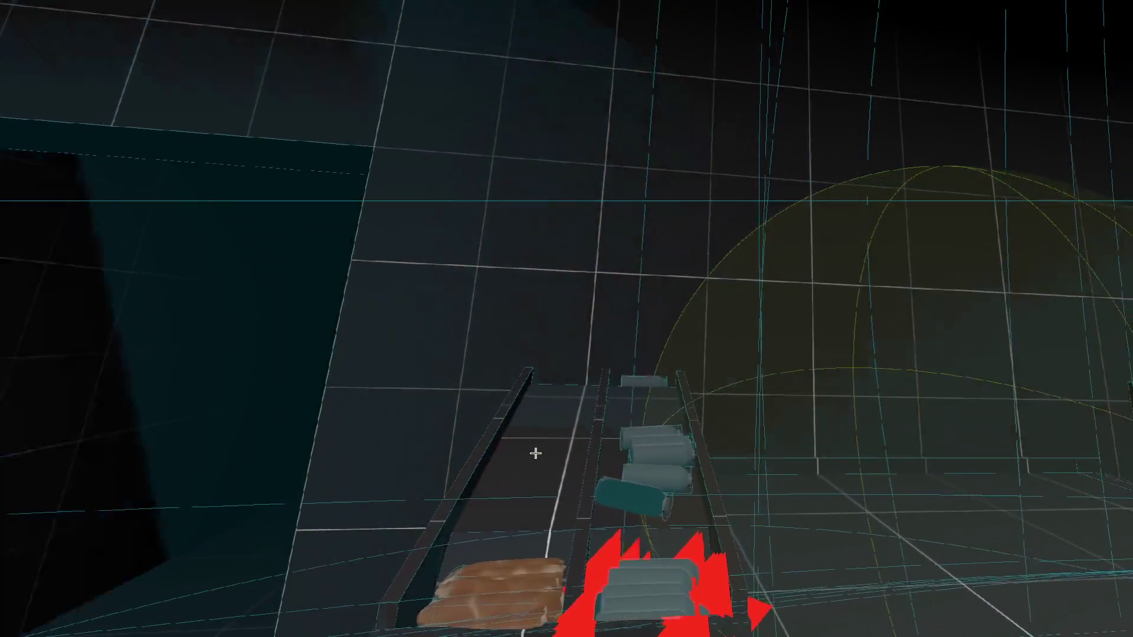
Eat the baguette in the VR game and return focus to the editor with the game running
key("alt+Tab")
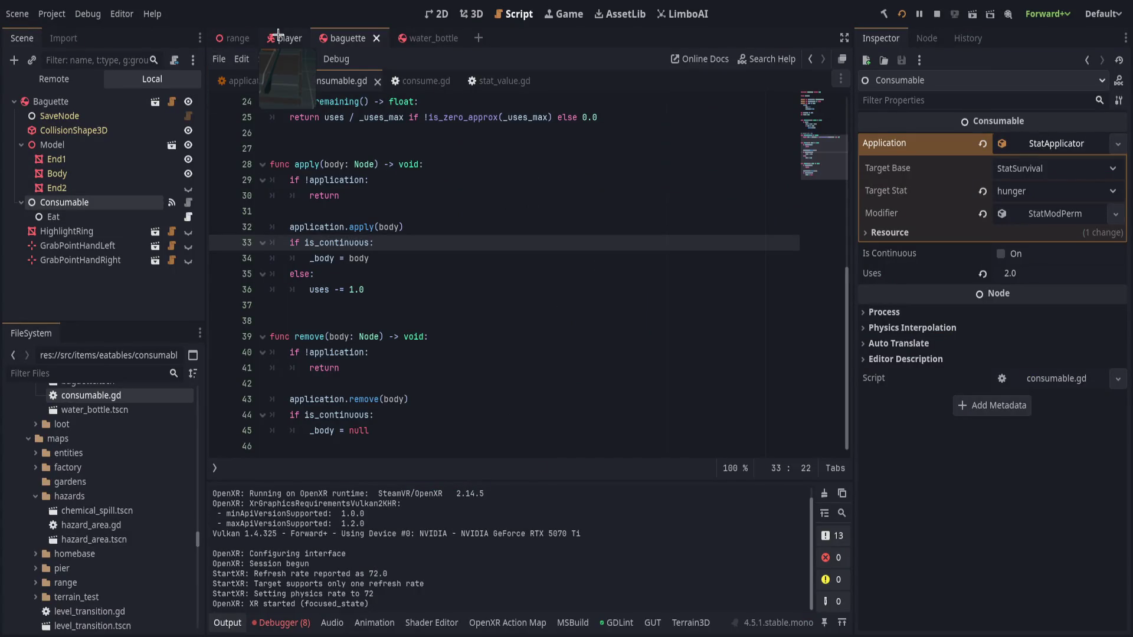
In the player scene, reset EquipMouth's CollisionShape3D2 position to zero
left_click(284, 39)
left_click(23, 231)
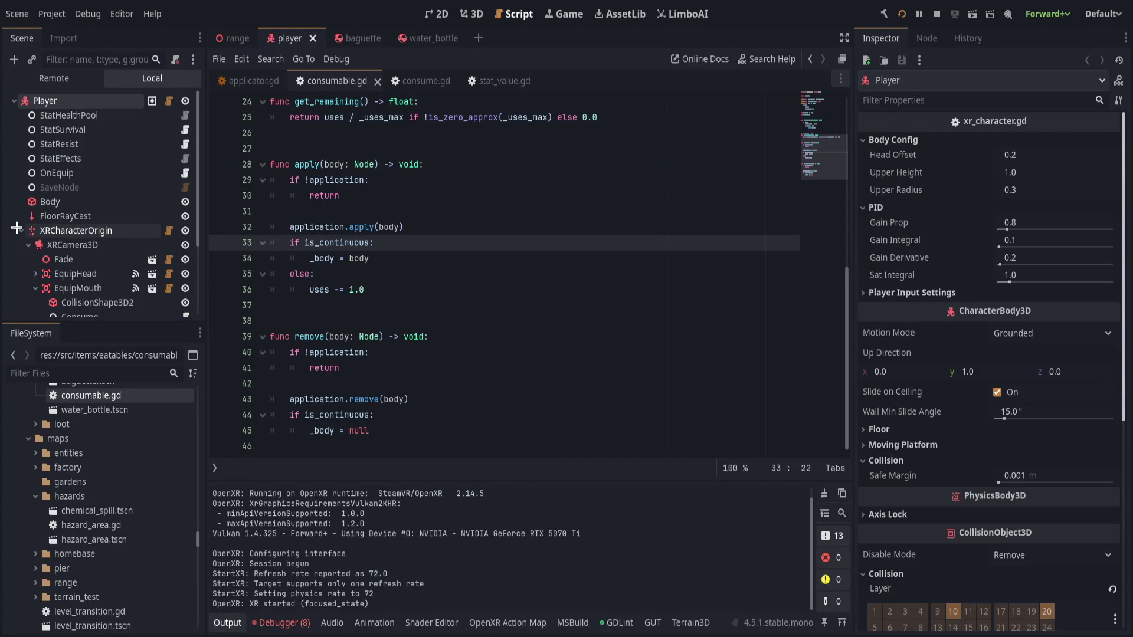
left_click(78, 286)
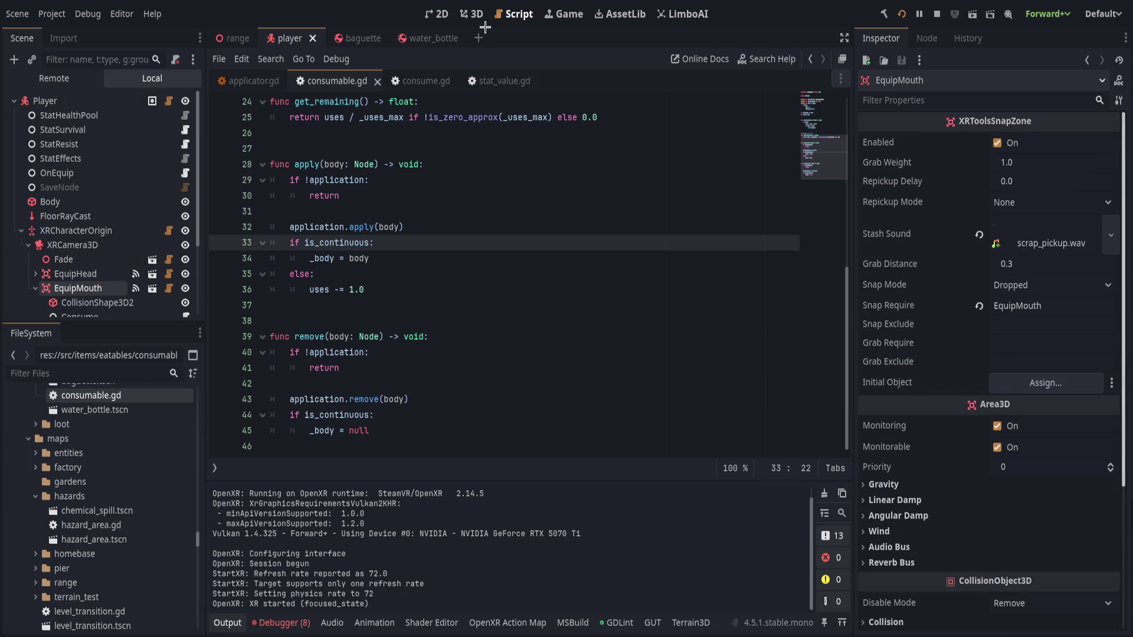
left_click(473, 14)
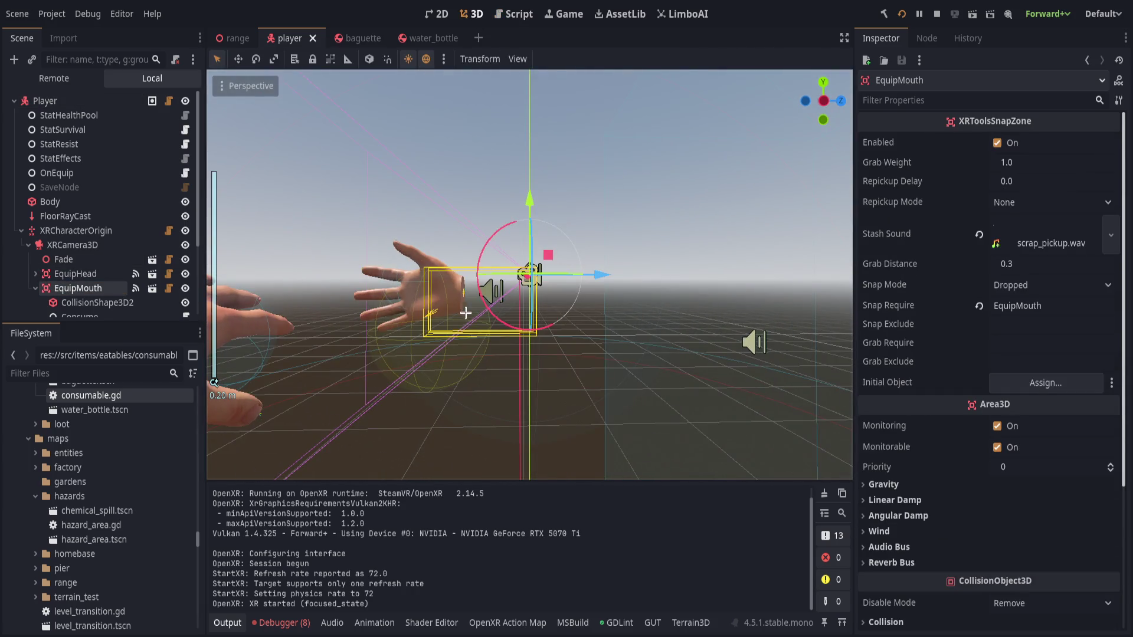
left_click(97, 302)
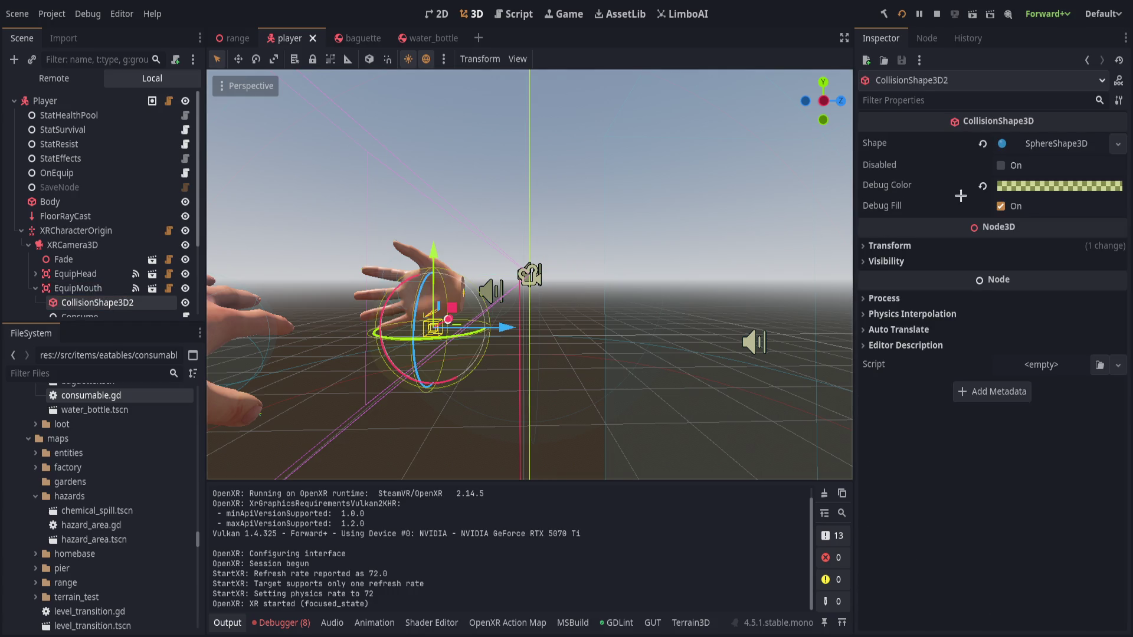
left_click(890, 245)
left_click(1119, 260)
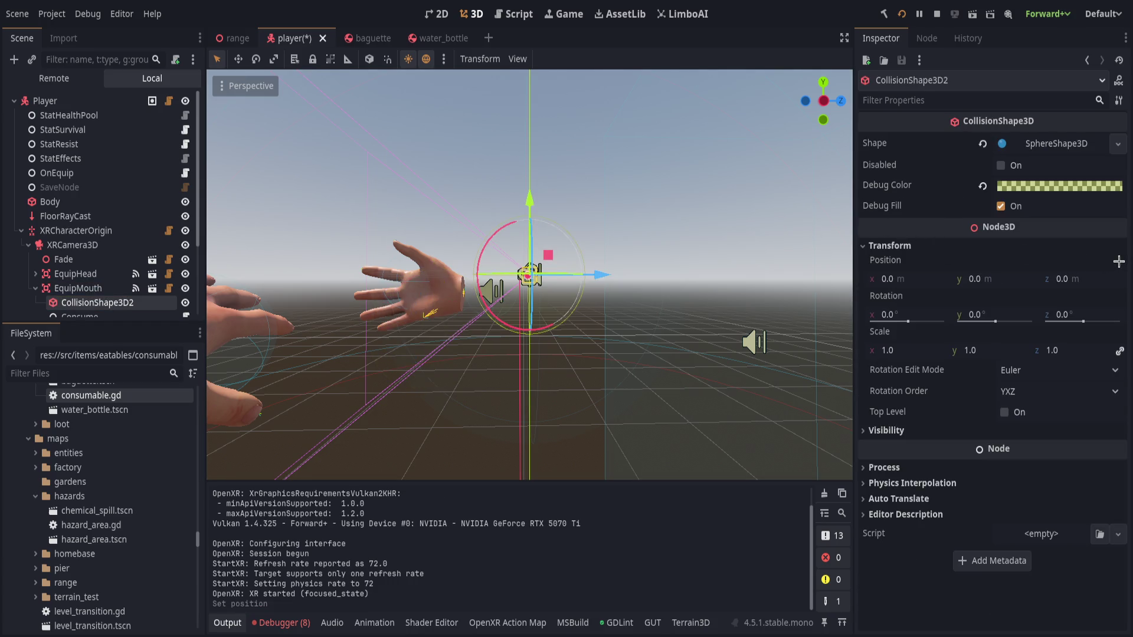
Group EquipMouth with its children and move it toward the hand
left_click(84, 288)
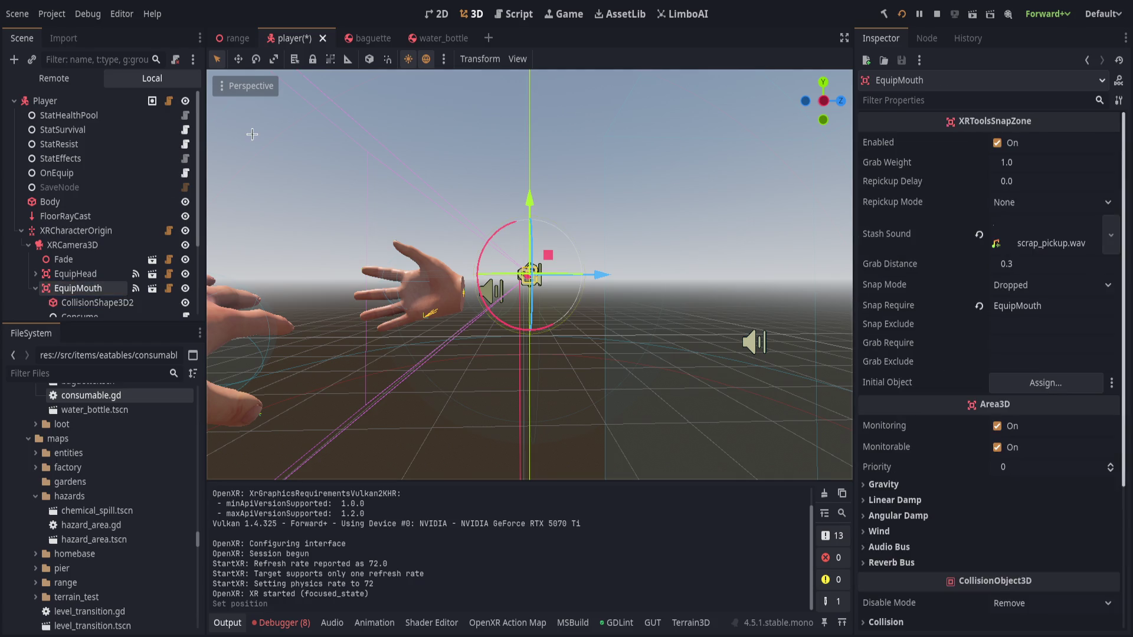
left_click(332, 58)
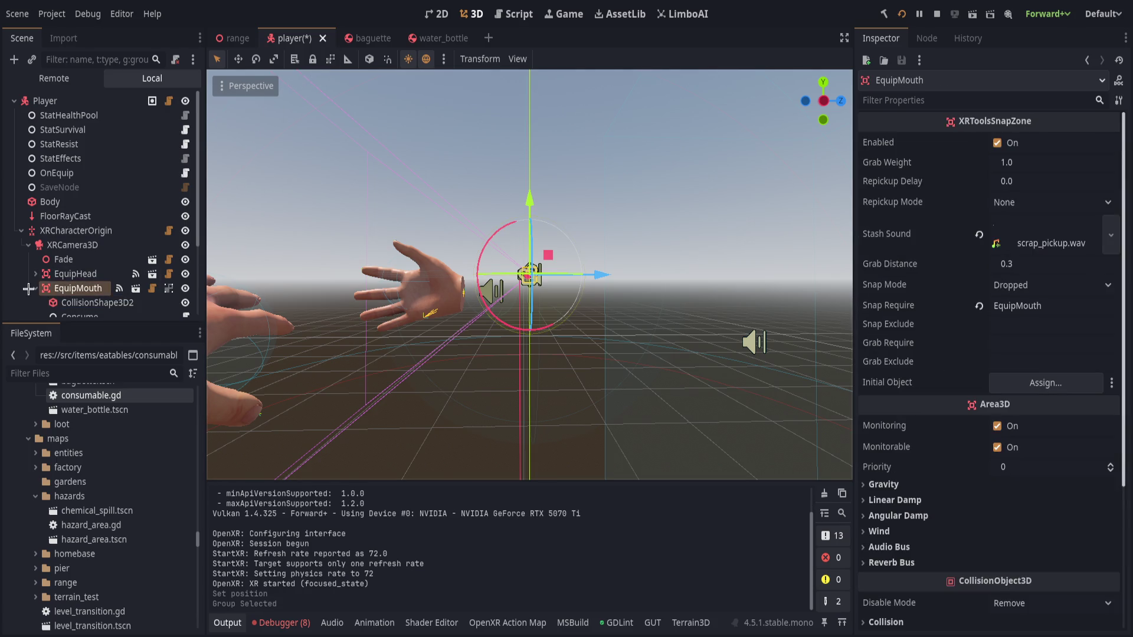
left_click_drag(548, 254, 521, 263)
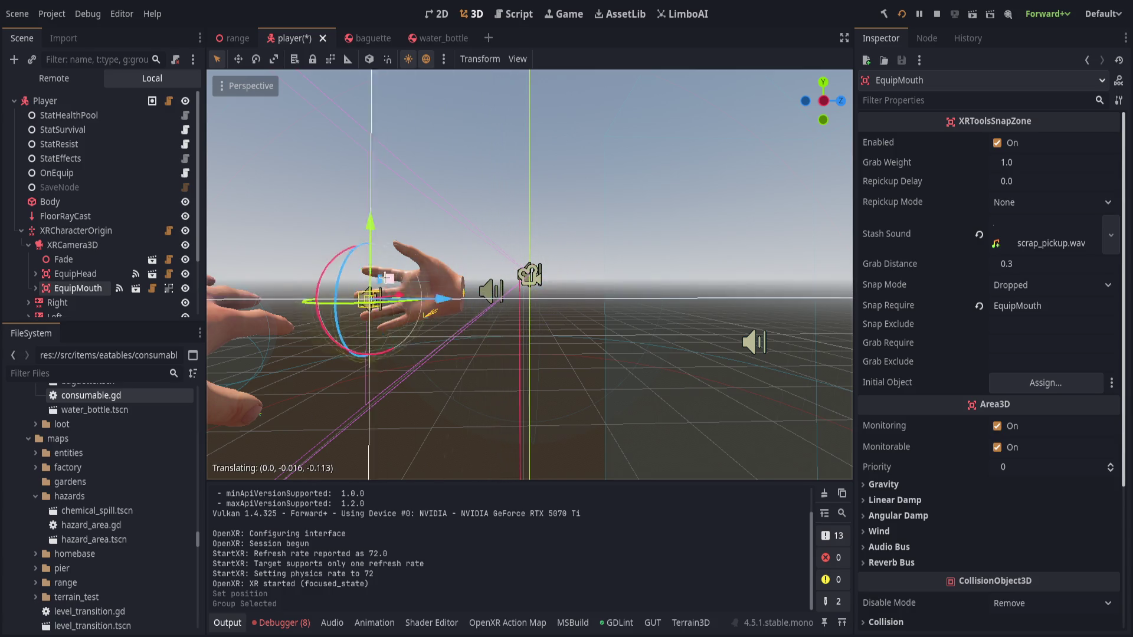
left_click_drag(520, 263, 516, 276)
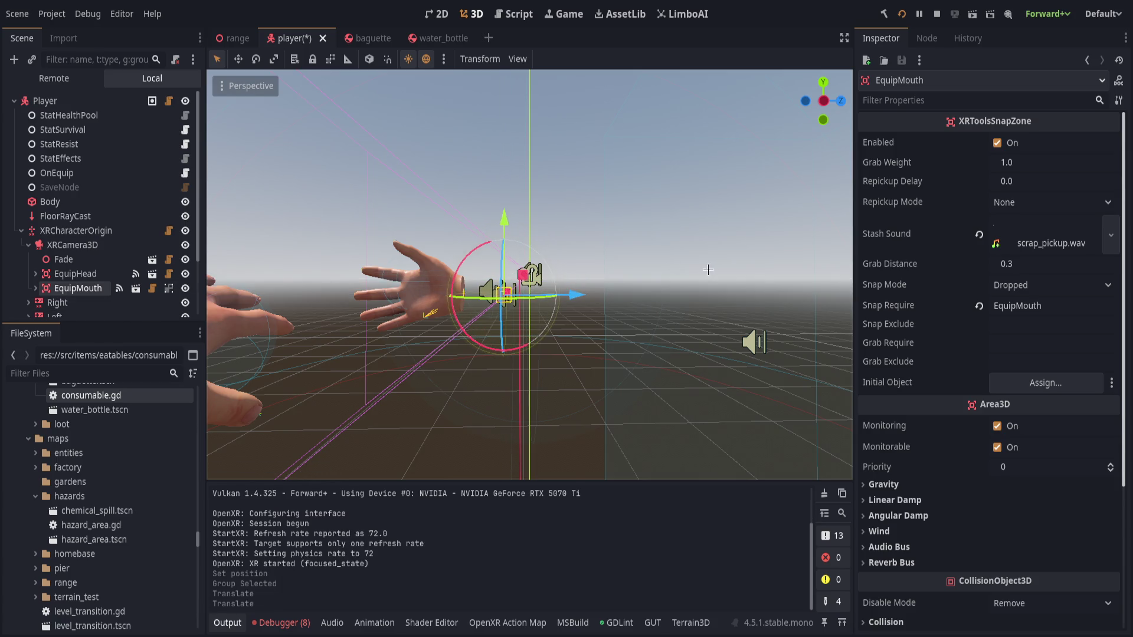
Shrink the mouth collision sphere's radius and save the player scene
left_click(35, 287)
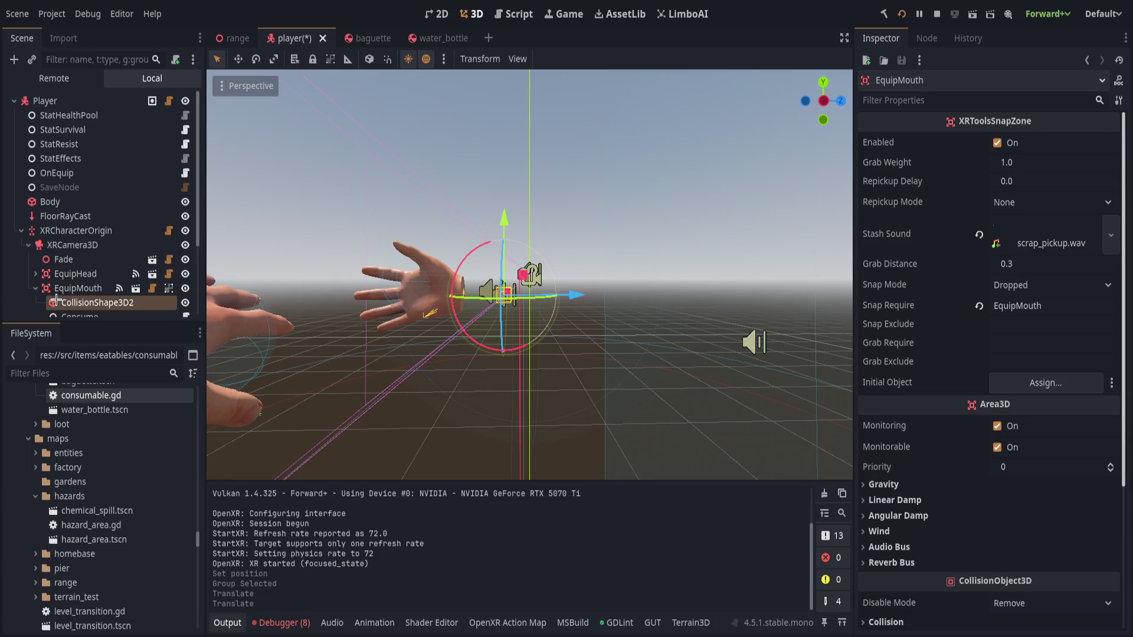
left_click(97, 303)
left_click_drag(606, 310, 678, 374)
mouse_move(442, 281)
left_mouse_down()
mouse_move(483, 288)
mouse_move(426, 248)
left_mouse_up()
key("ctrl+s")
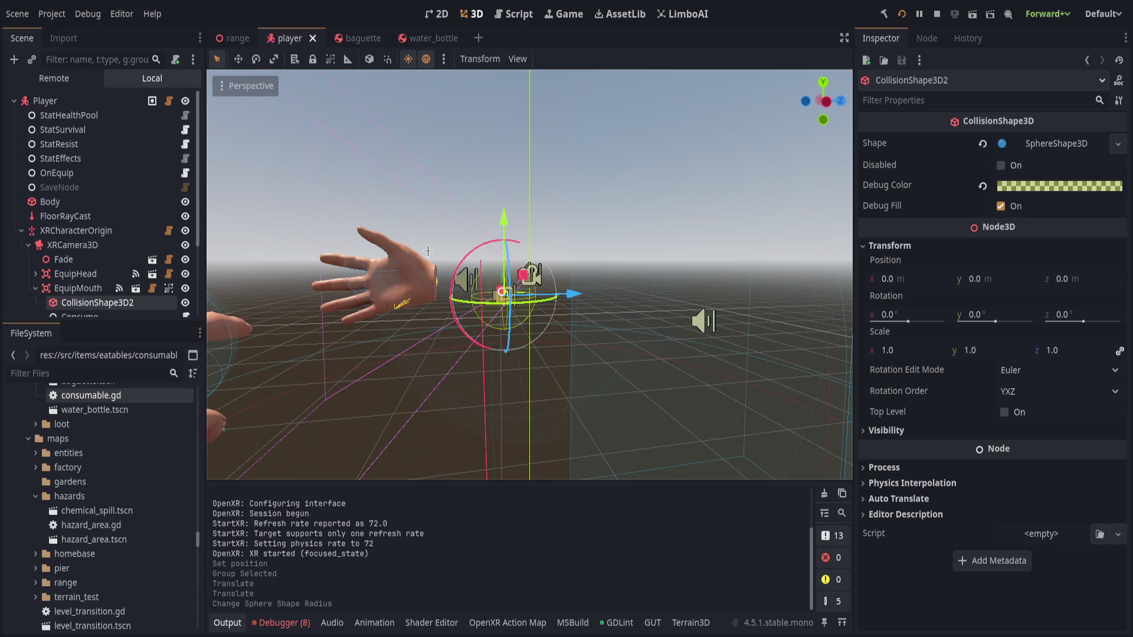
Lower EquipMouth along the vertical axis and save the scene again
left_click(78, 287)
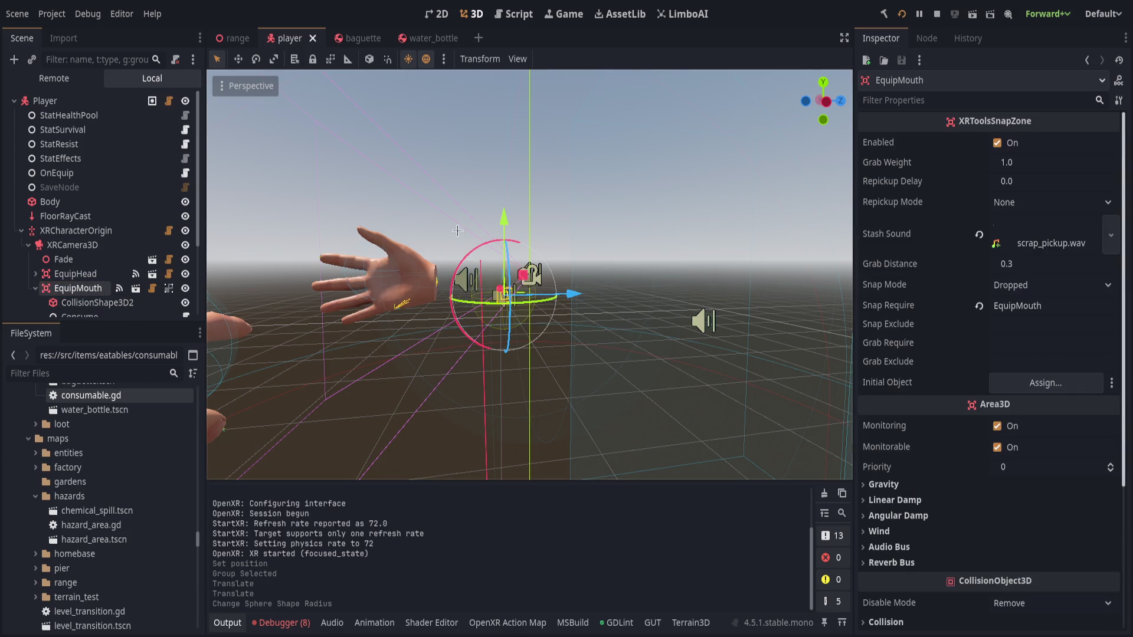
left_click_drag(504, 232, 503, 244)
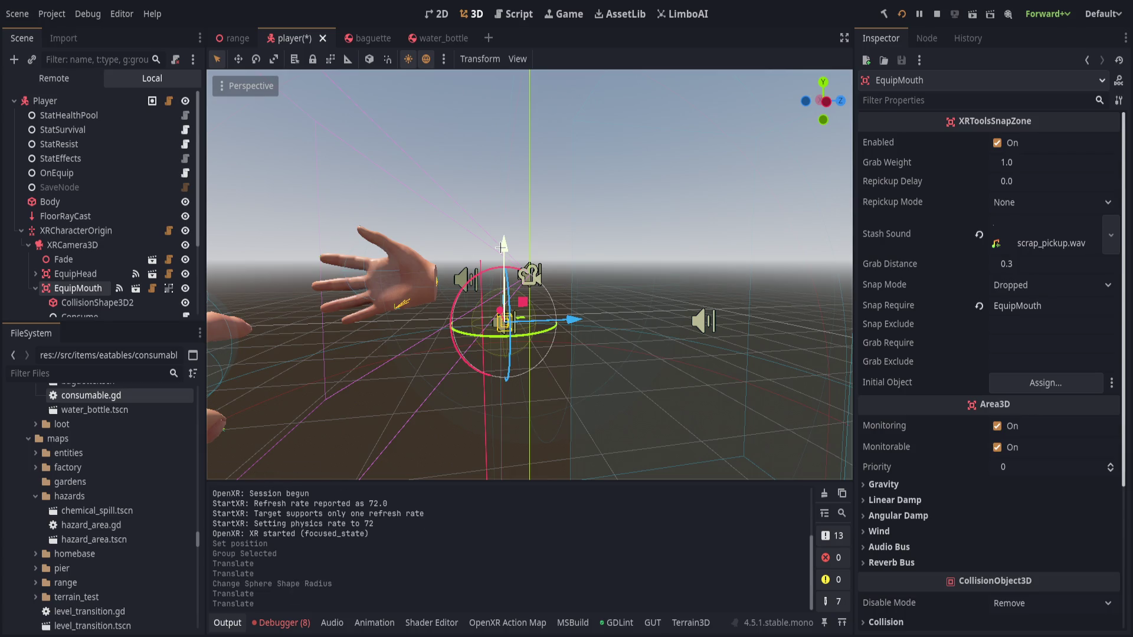
key("ctrl+s")
left_click(35, 288)
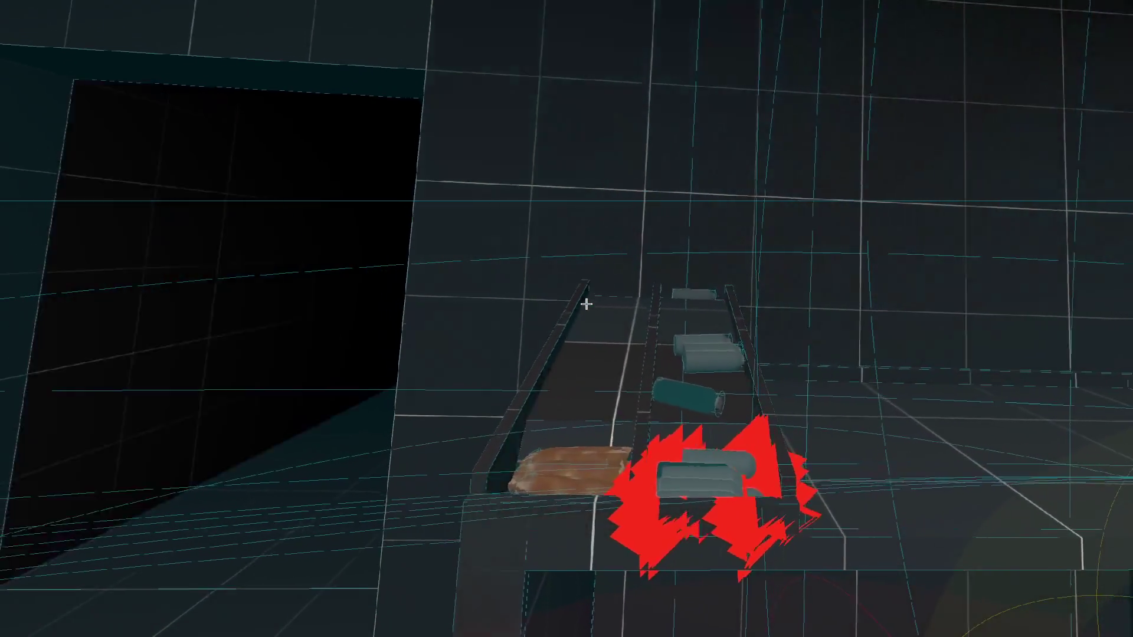
Return to the editor and show the debugger's error list with the Consumable node-not-found errors
key("alt+Tab")
left_click(284, 623)
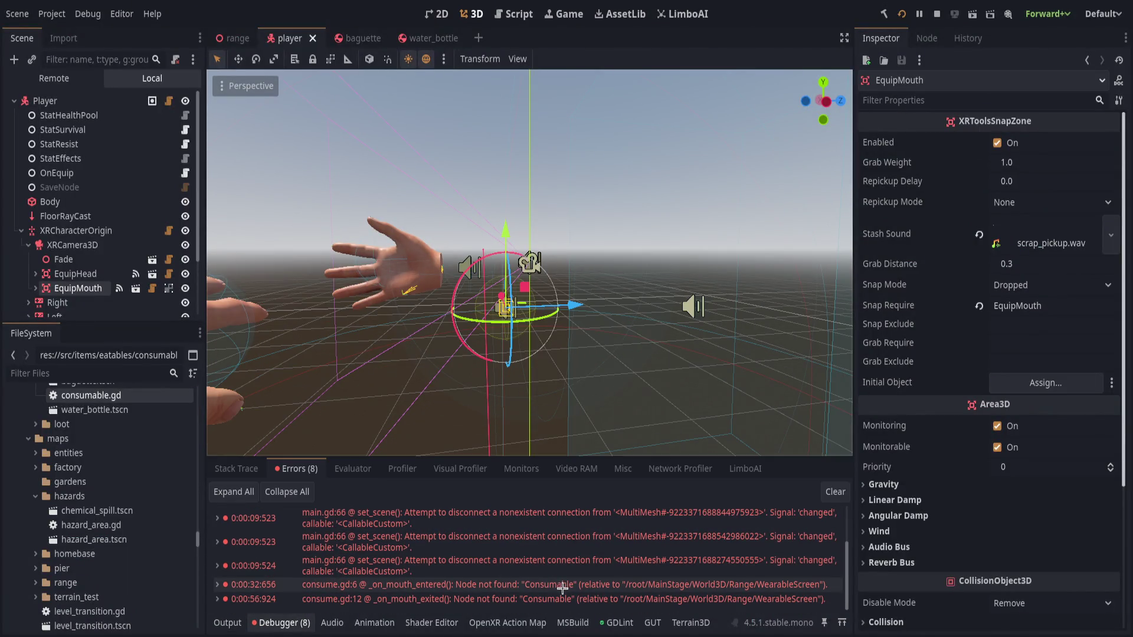
From the error, add a has_node Consumable guard with early return in consume.gd's mouth-entered handler and save
double_click(619, 583)
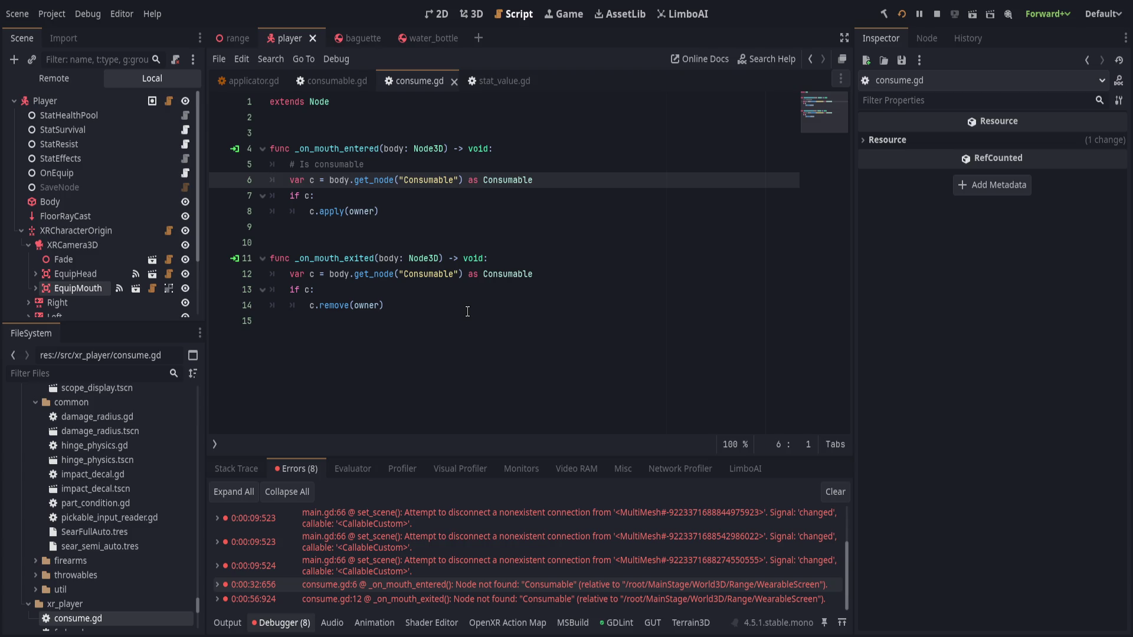
key("ctrl+shift+Return")
type("if !body.has")
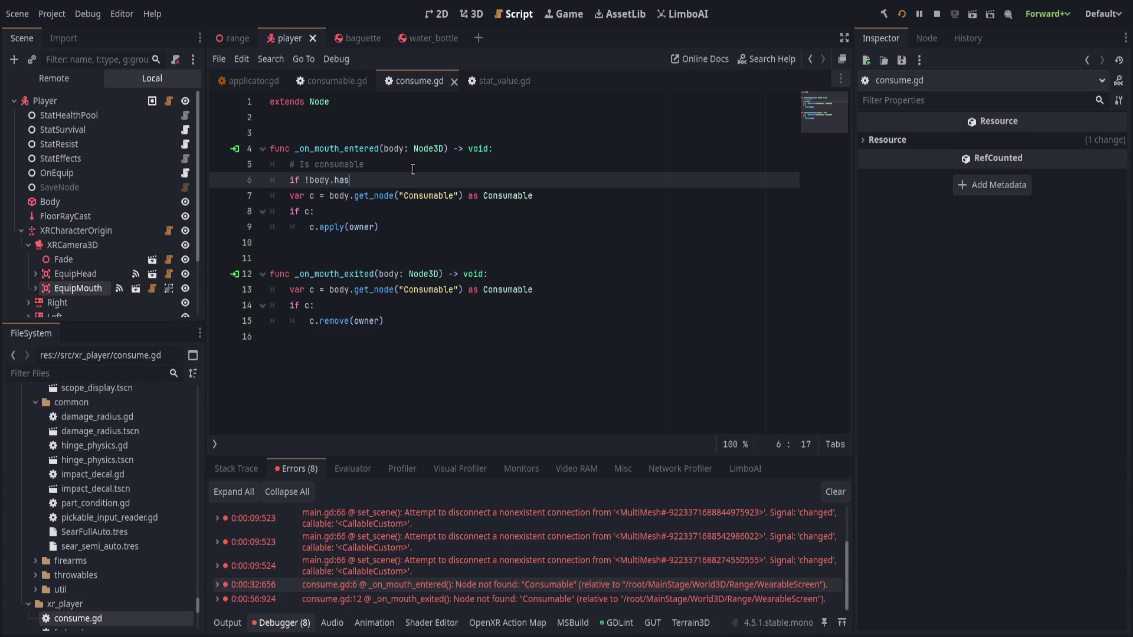
type("_node")
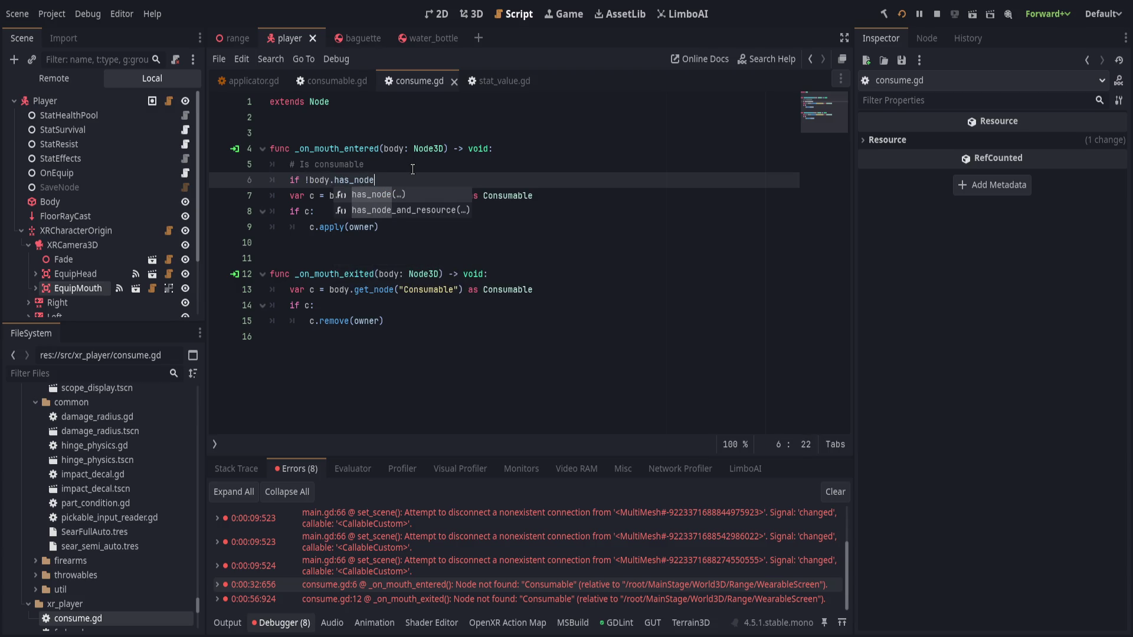
type("(\"Consumabl")
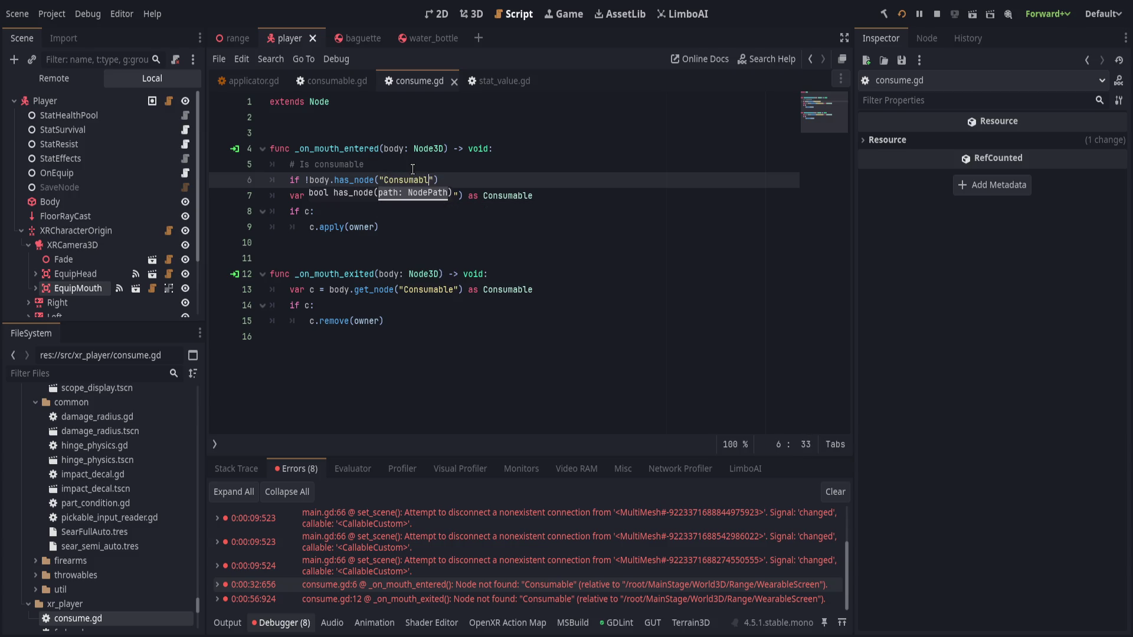
type("):")
key("Return")
type("return")
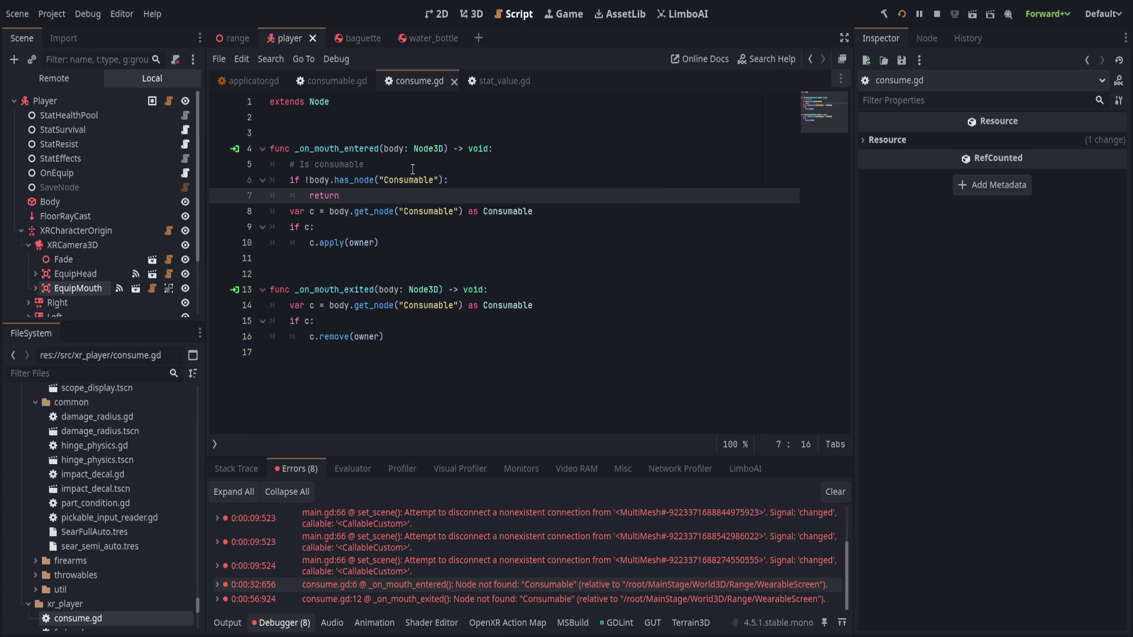
key("Return")
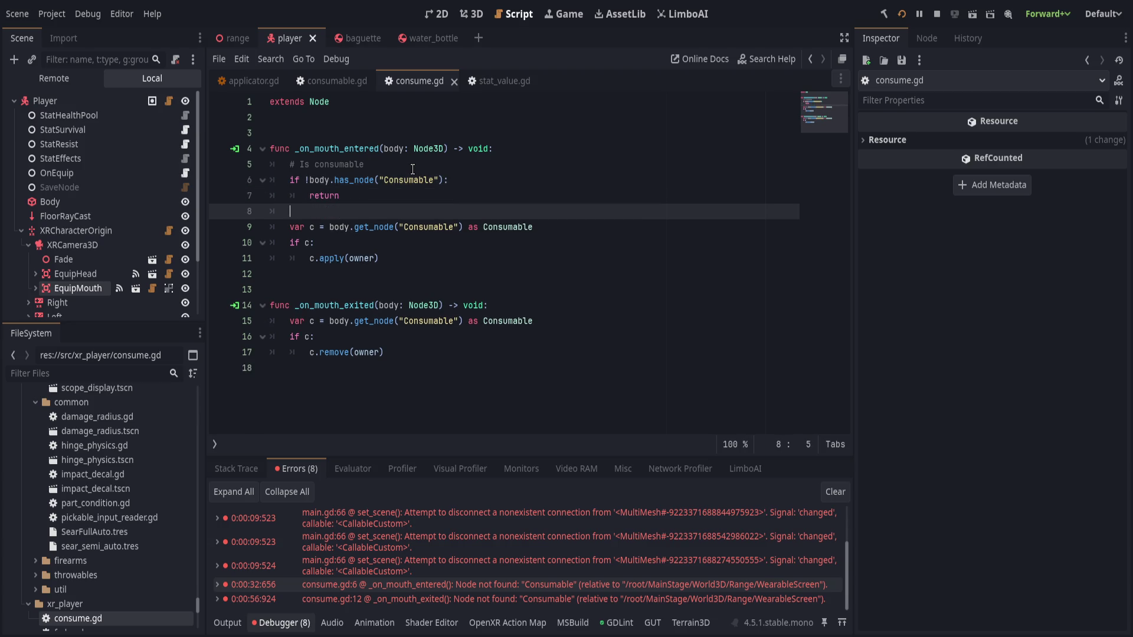
key("ctrl+s")
Use get_node_or_null for Consumable in both mouth handlers, drop the has_node guard, and save
left_click(395, 228)
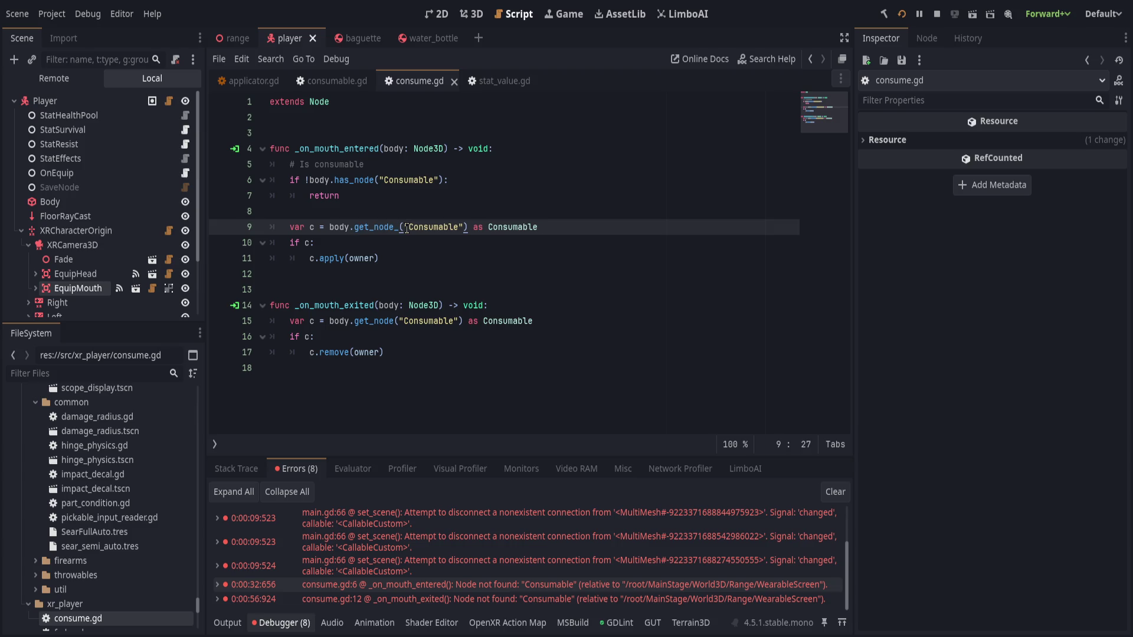
type("or_")
key("Return")
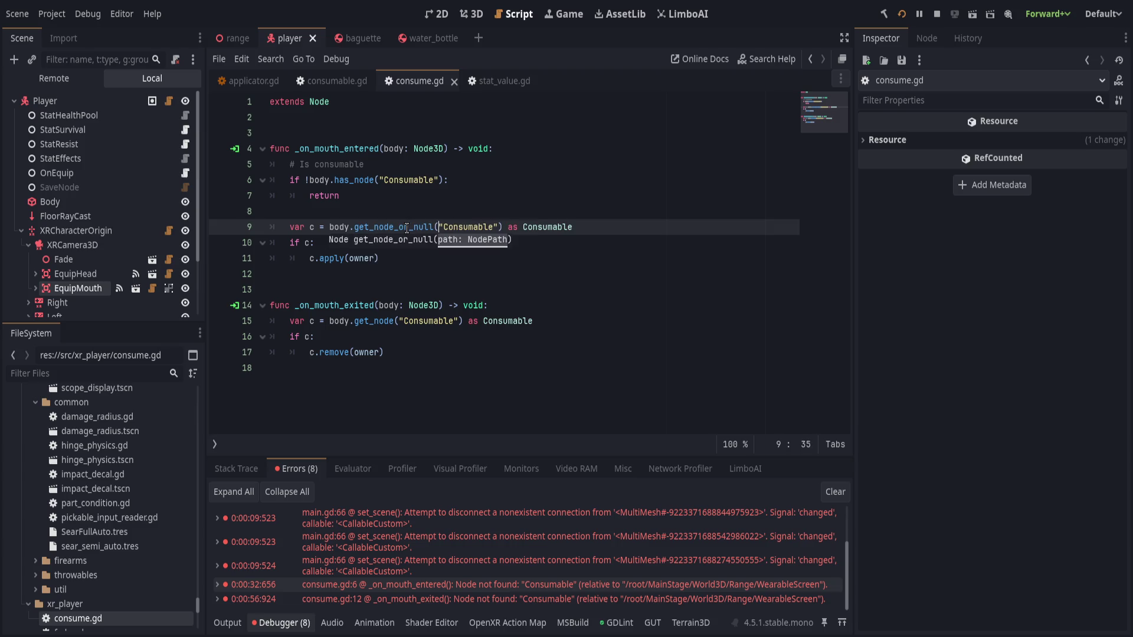
left_click(407, 227)
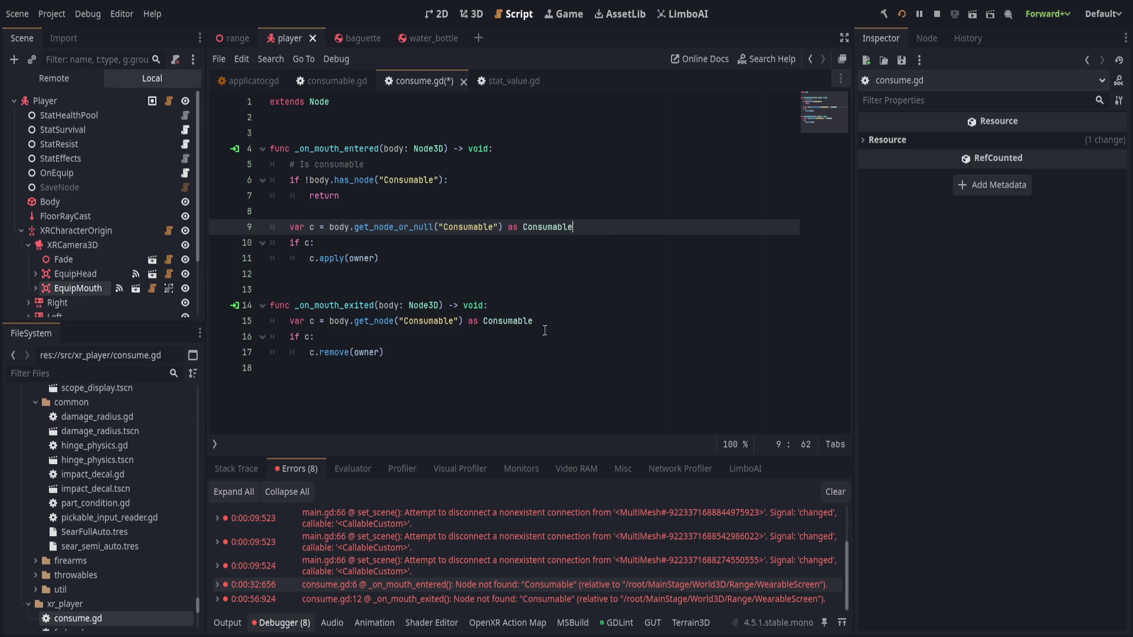
left_click_drag(543, 331, 284, 328)
type("var c = body.get_node_or_null(\"Consumable\") as Consumable")
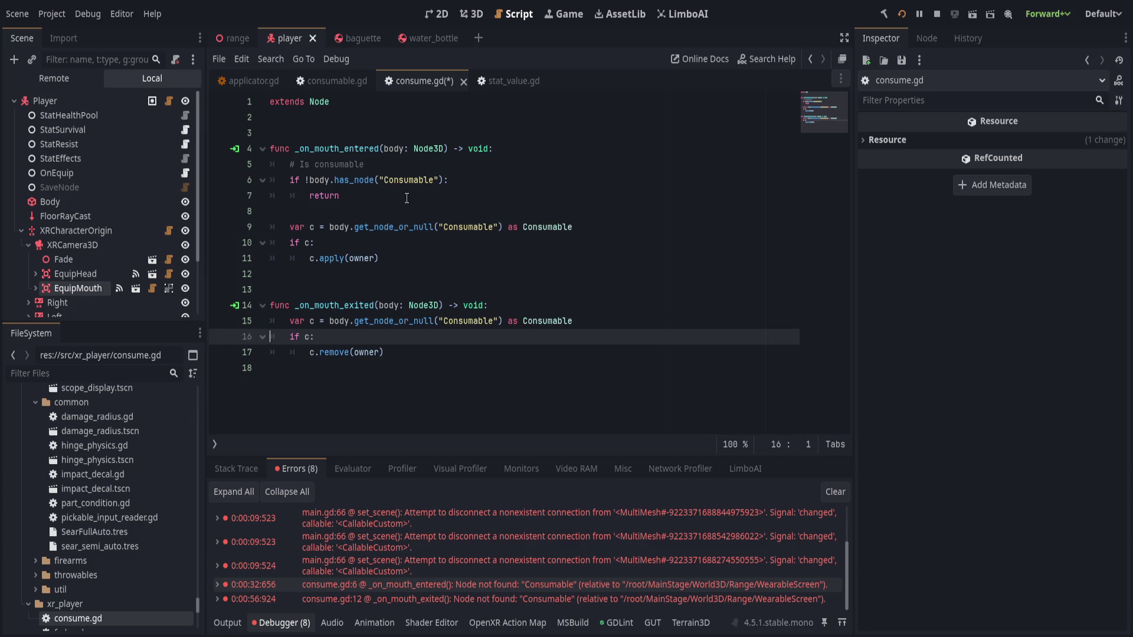
left_click(439, 168)
key("ctrl+shift+k")
key("ctrl+shift+k")
key("ctrl+shift+k")
key("ctrl+shift+k")
key("ctrl+s")
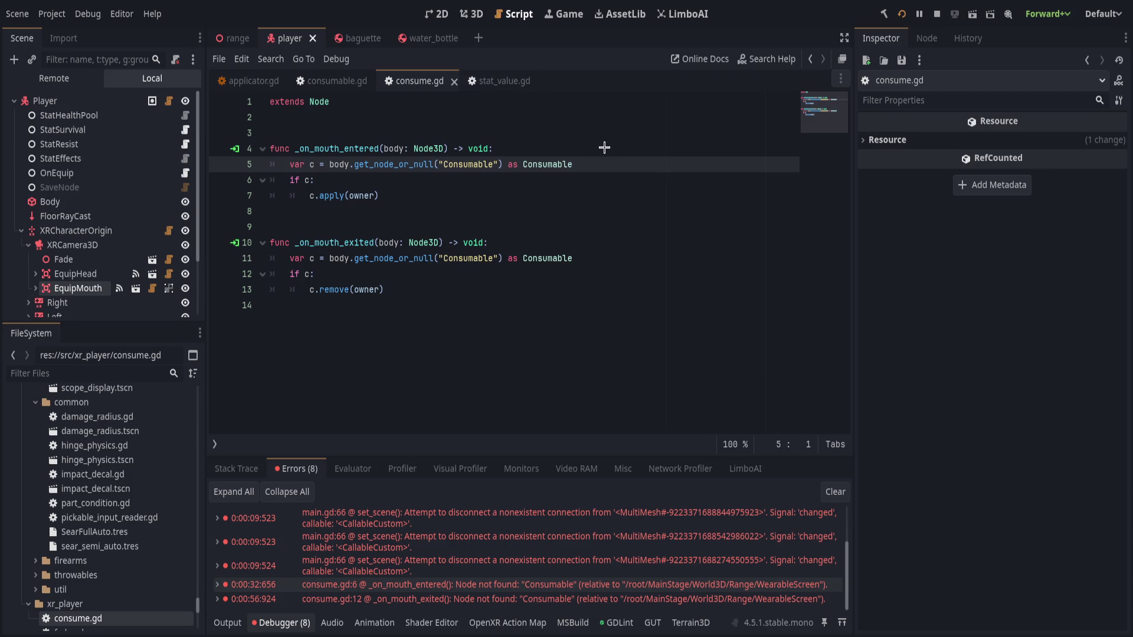
In change_ticking.gd, add a print_debug line after change.stat_apply(_receiver) and save
key("alt+Left")
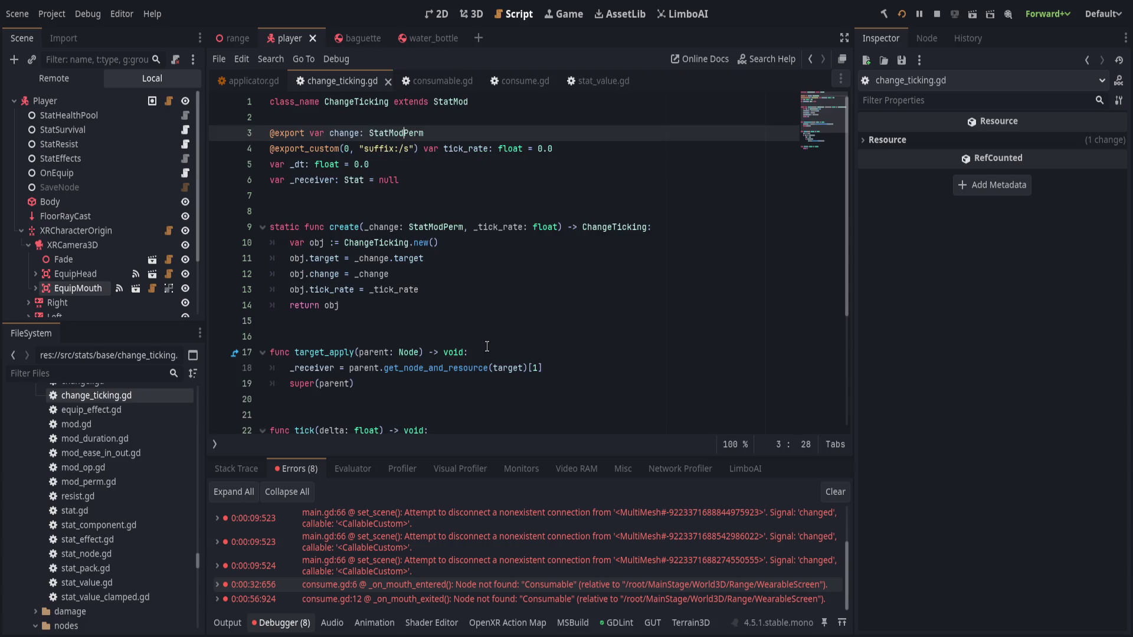
scroll(488, 346, "down", 3)
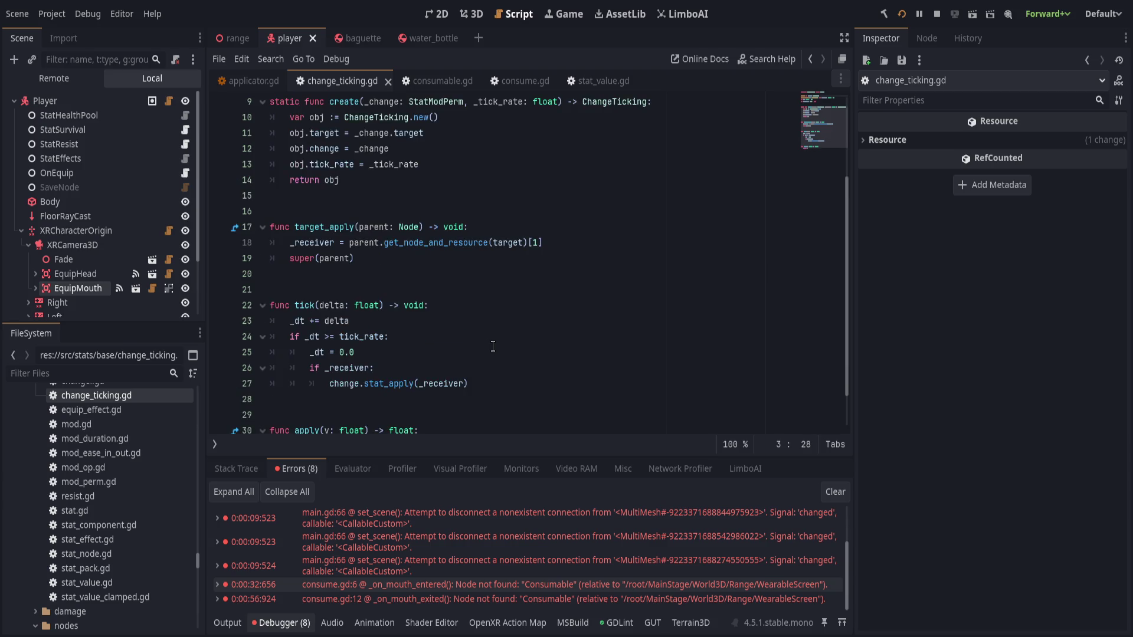
left_click(496, 399)
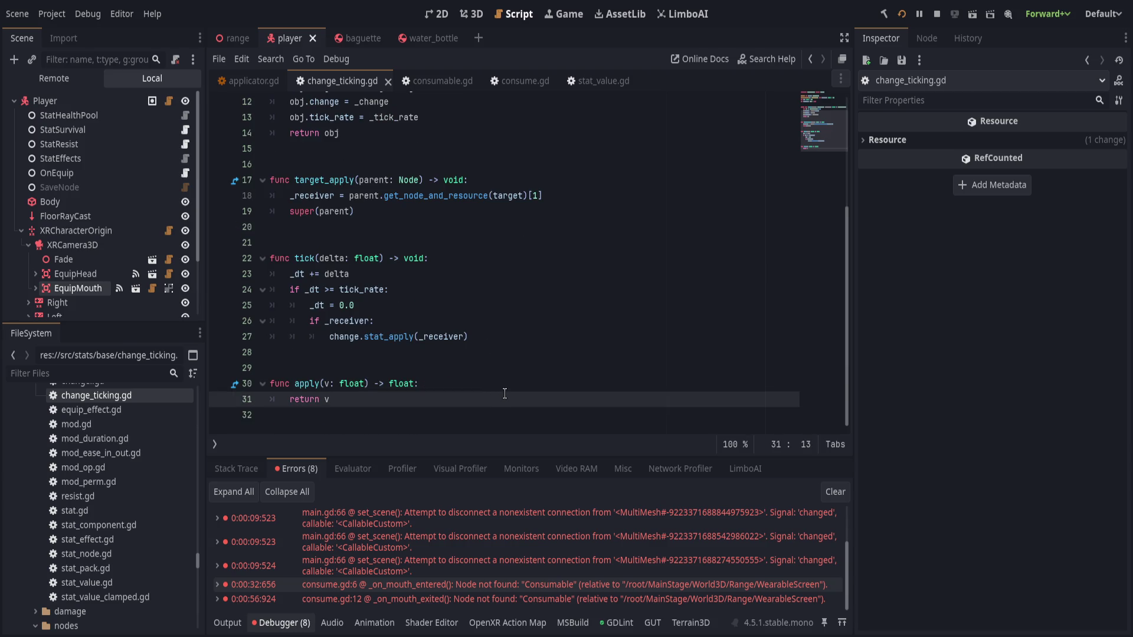
left_click(535, 340)
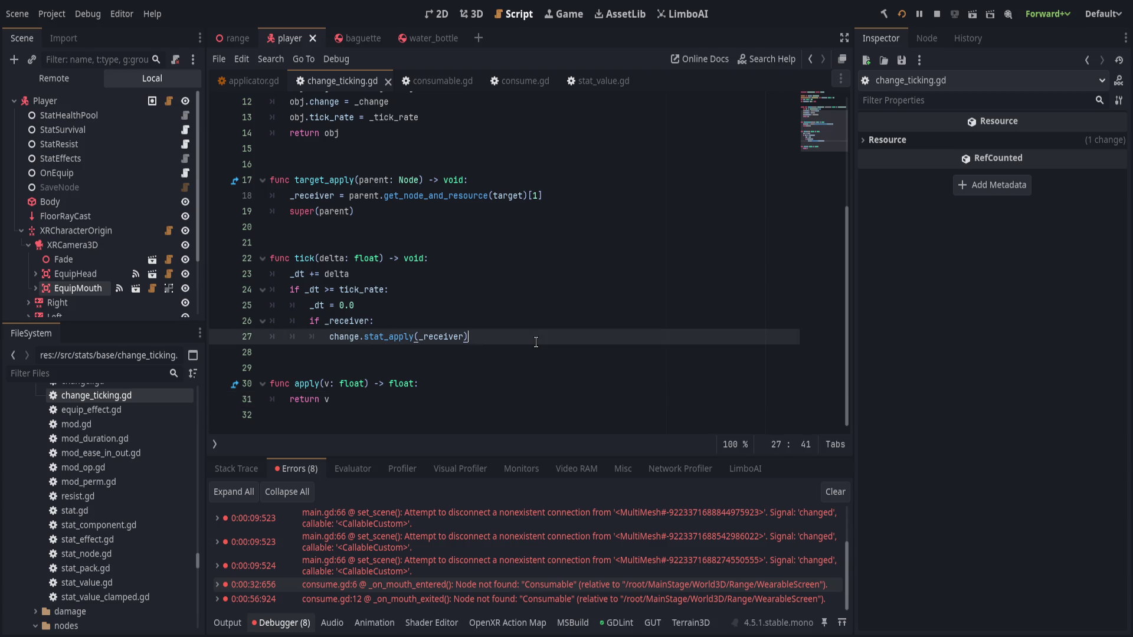
key("Return")
type("print(\"")
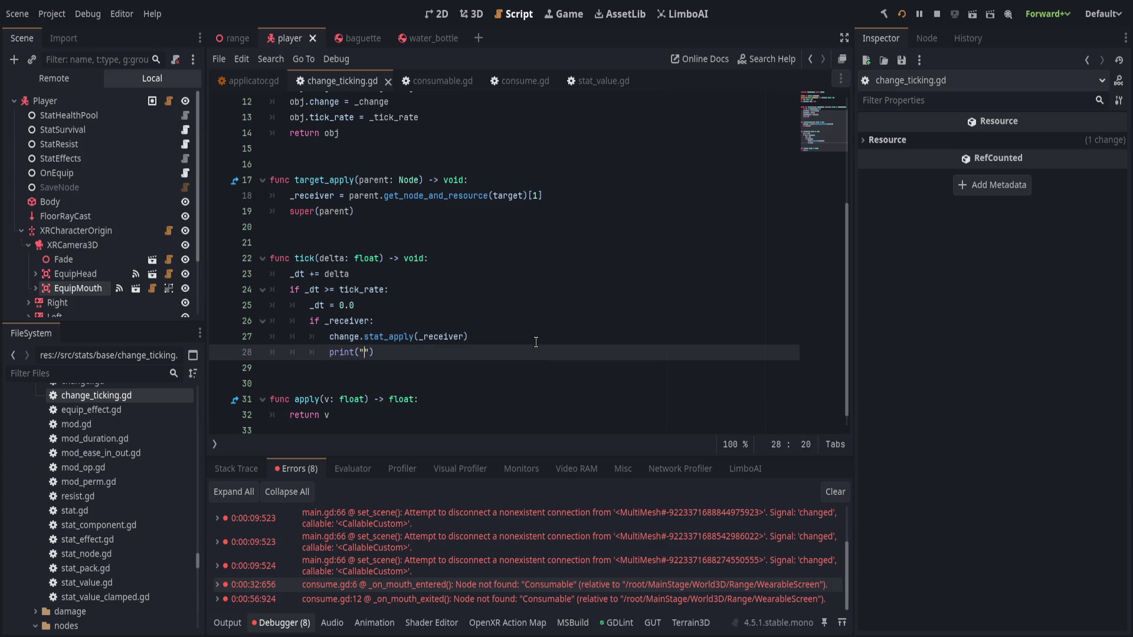
type("hit")
key("End")
key("ctrl+s")
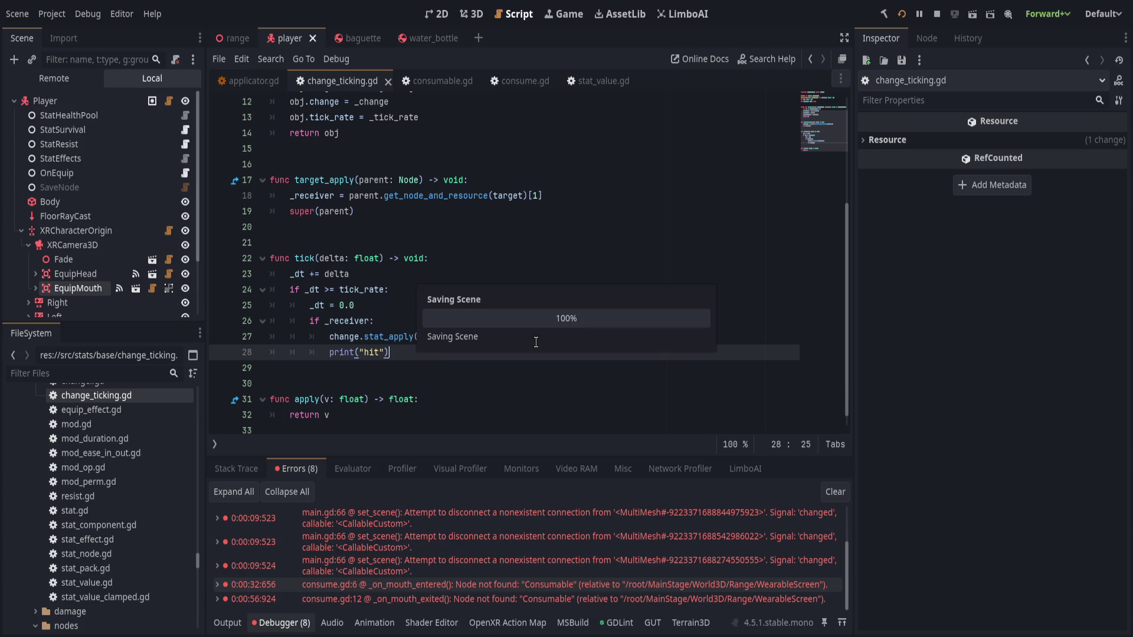
Make the message 'ticking applied', run the game, check Output, then go to applicator.gd
key("Left")
key("Left")
key("Left")
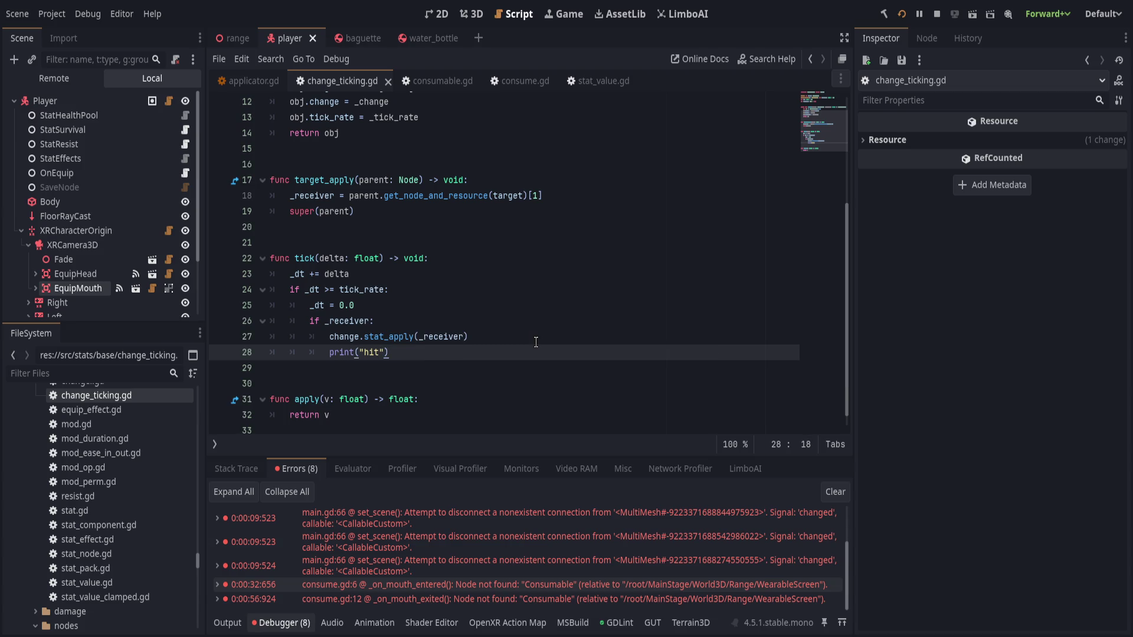
type("_debug")
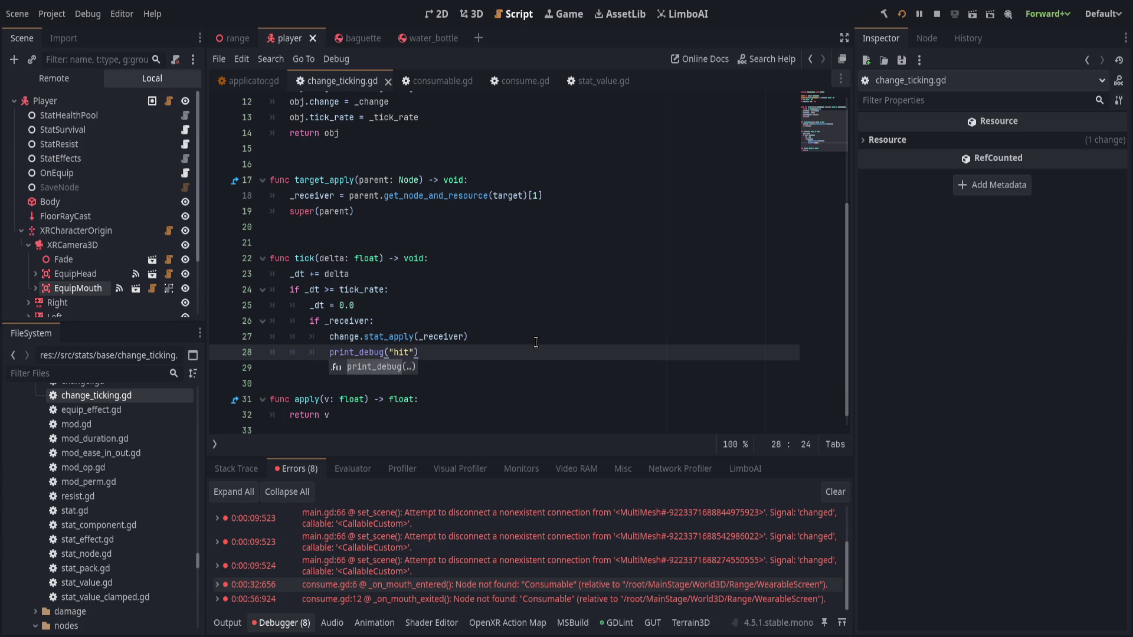
key("Right")
key("Right")
key("Delete")
key("Delete")
key("Delete")
type("ticking applied")
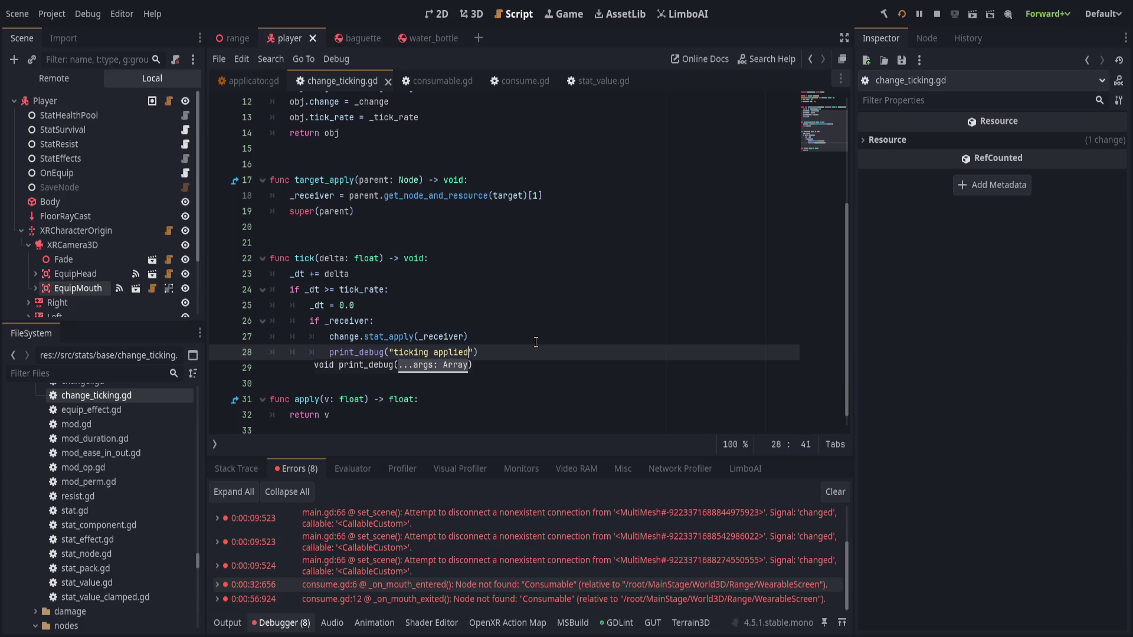
key("End")
key("F5")
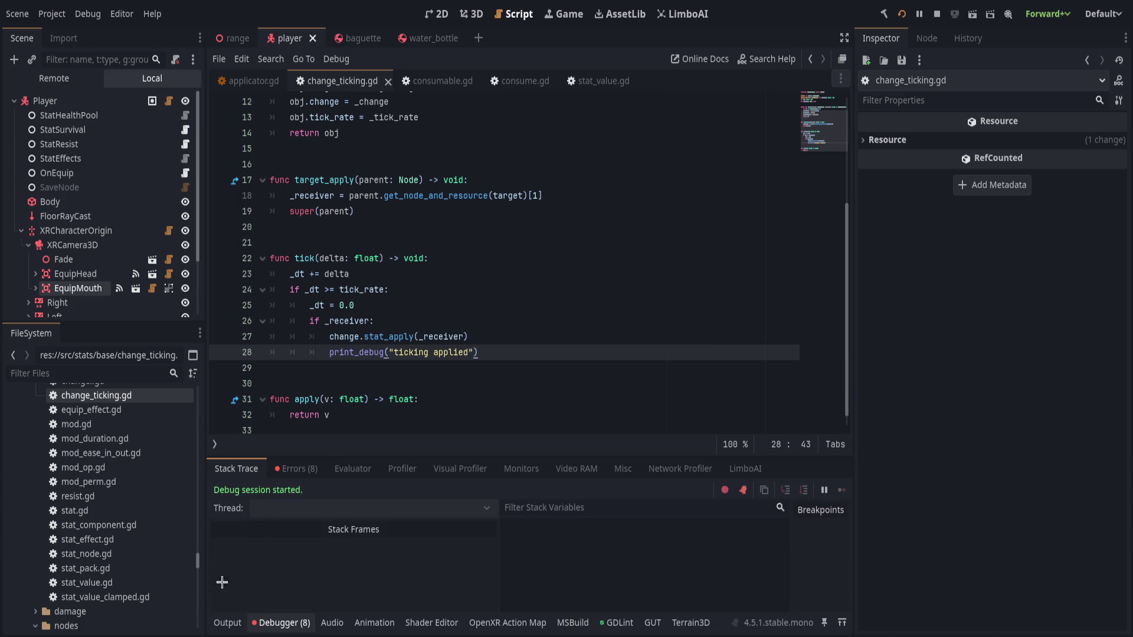
left_click(227, 623)
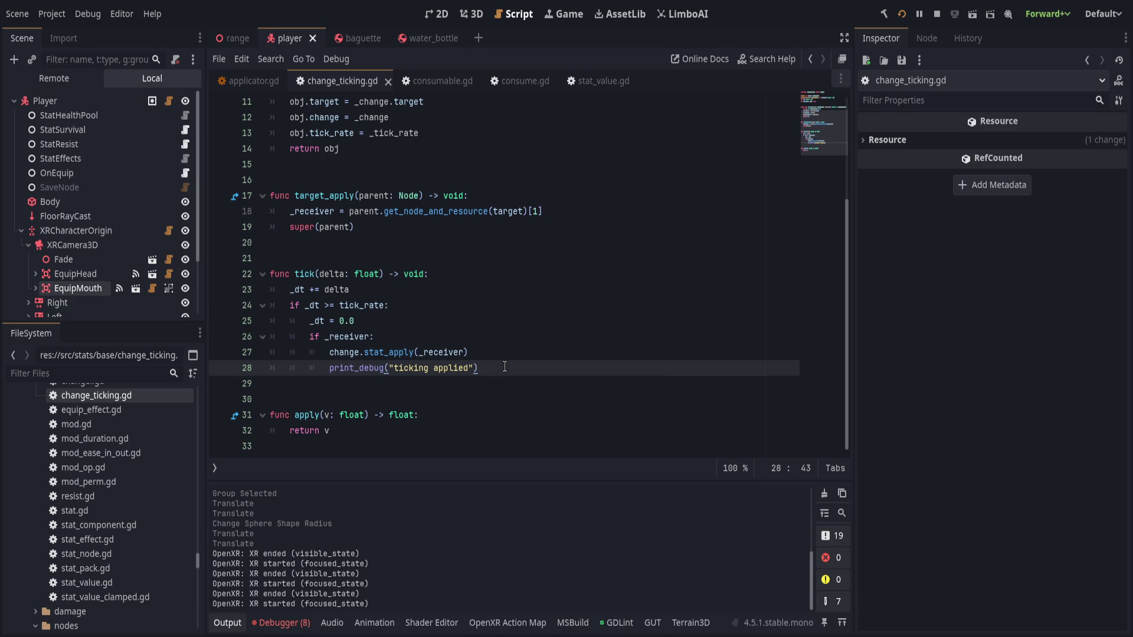
left_click(506, 357)
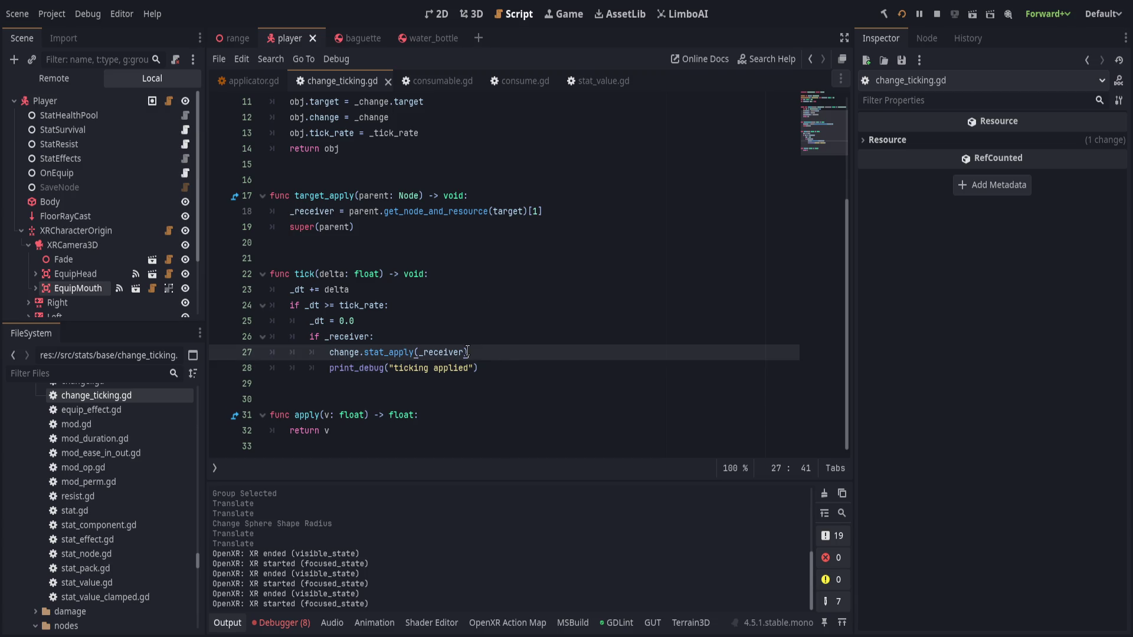
scroll(335, 370, "up", 2)
scroll(335, 370, "up", 2)
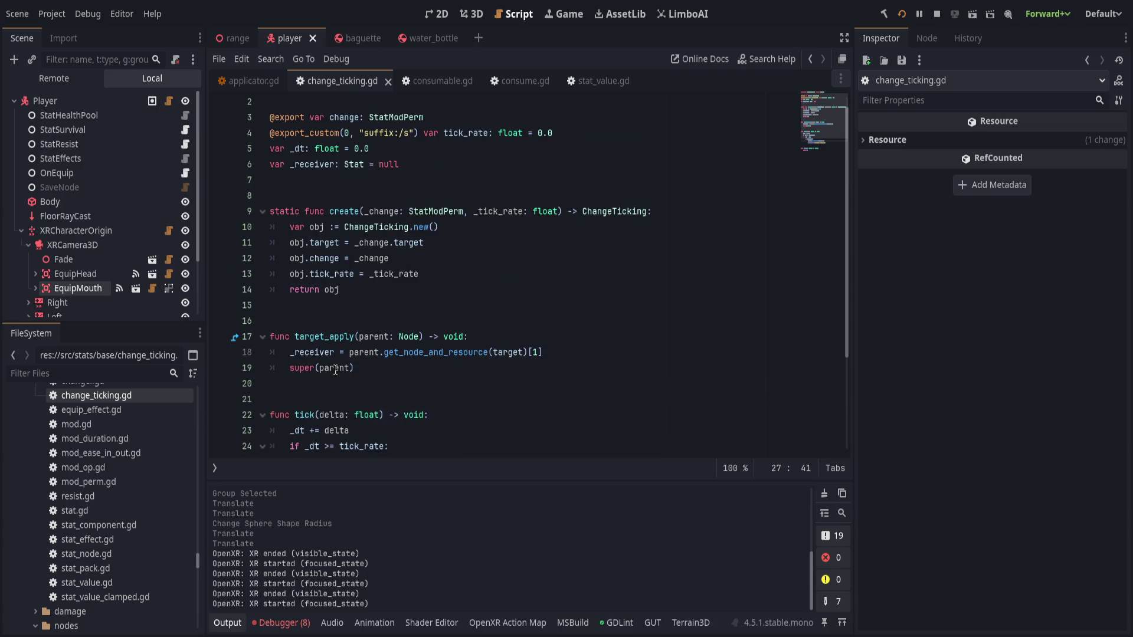
key("alt+Left")
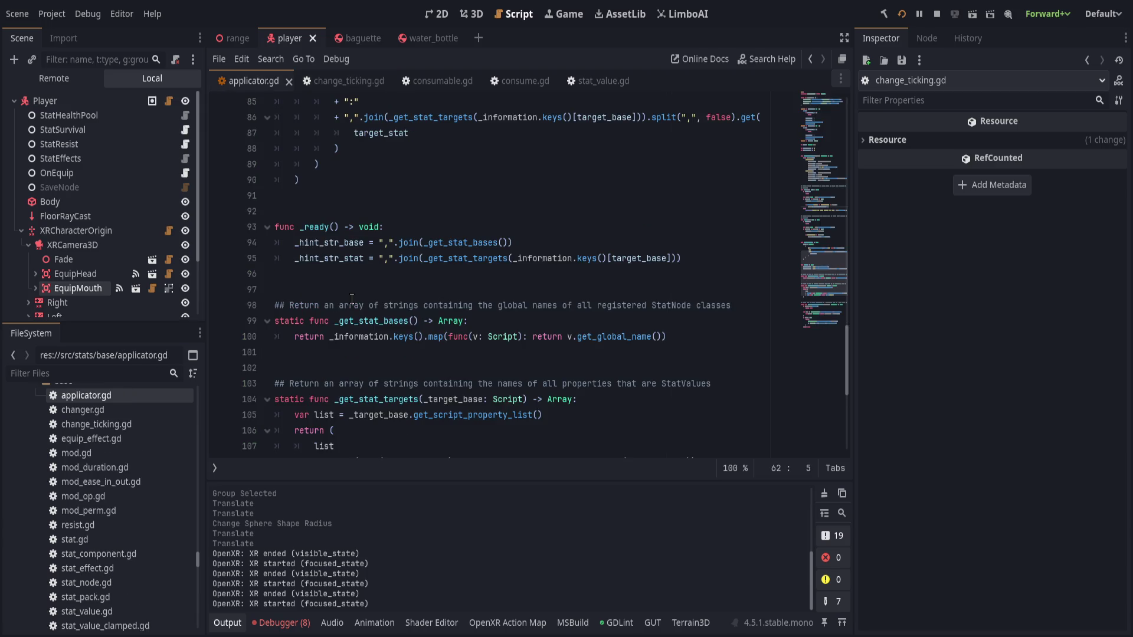
scroll(387, 383, "up", 2)
scroll(390, 386, "down", 3)
scroll(392, 389, "down", 2)
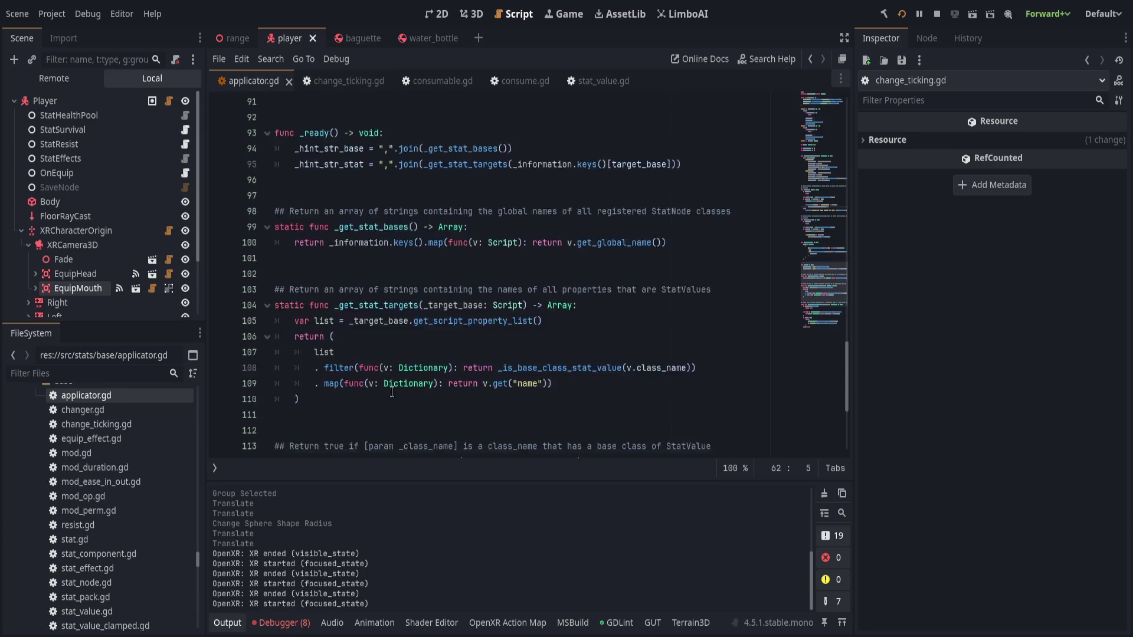
scroll(397, 396, "down", 3)
scroll(399, 396, "down", 1)
scroll(400, 397, "up", 5)
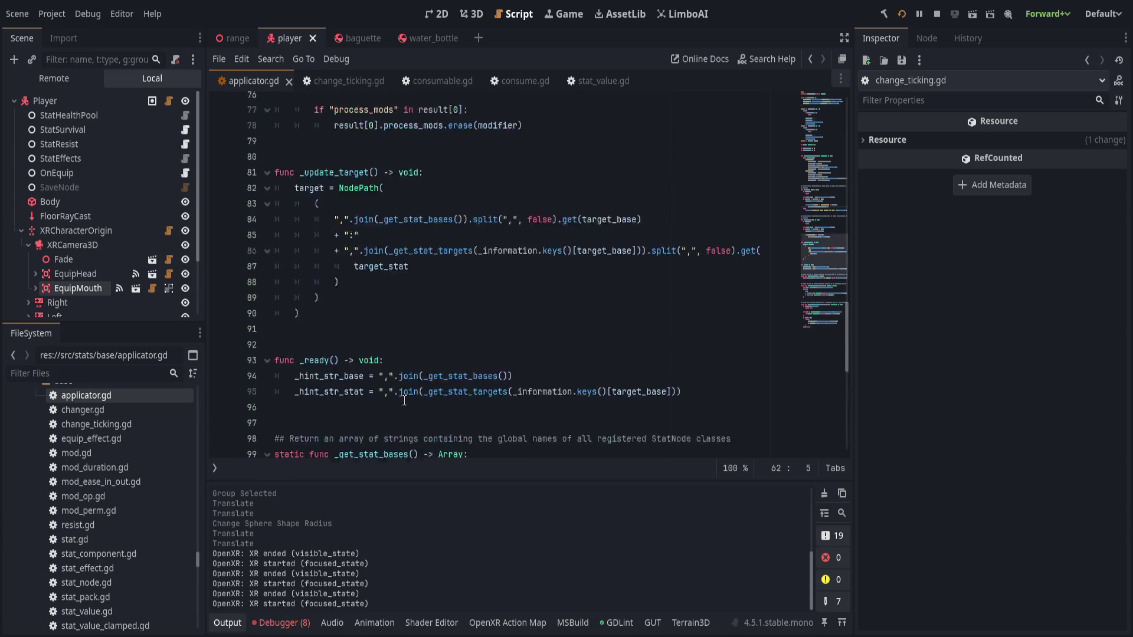
scroll(403, 398, "up", 5)
scroll(404, 401, "up", 3)
scroll(404, 401, "up", 2)
scroll(381, 354, "up", 1)
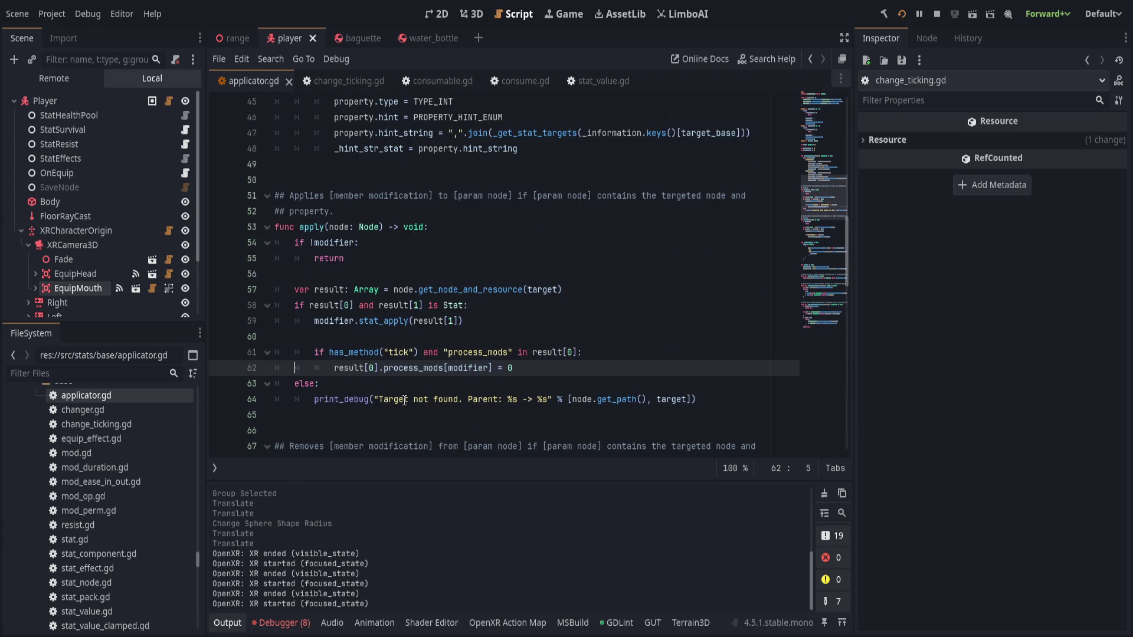
Set a breakpoint on applicator.gd line 61's has_method tick check so the game pauses there
double_click(310, 227)
left_click(371, 228)
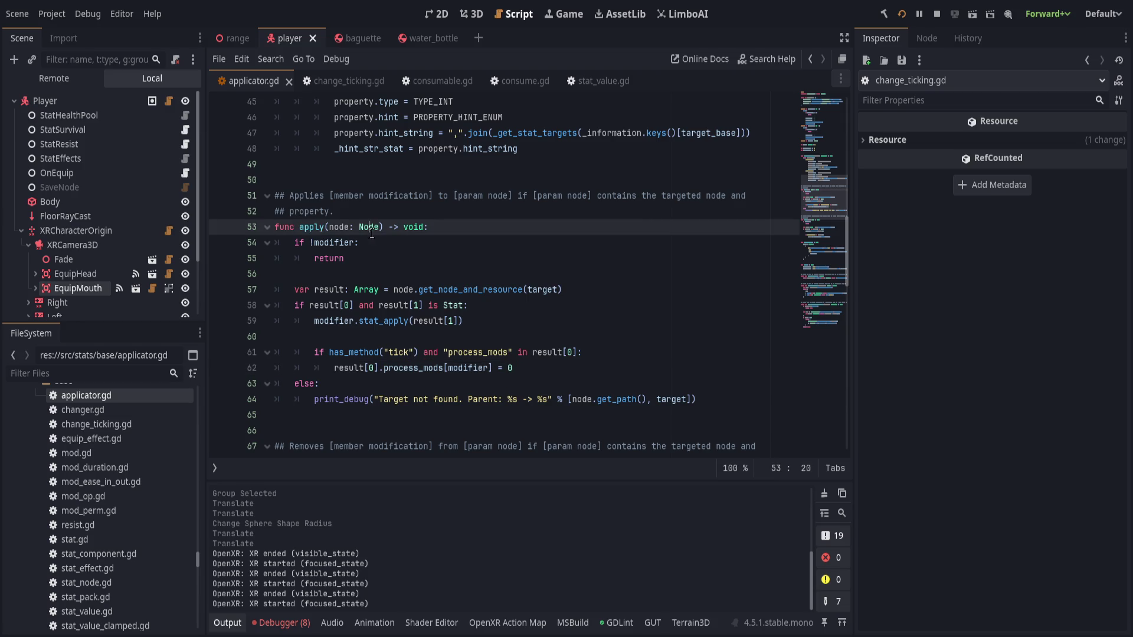
left_click(398, 257)
left_click(426, 274)
left_click(562, 290)
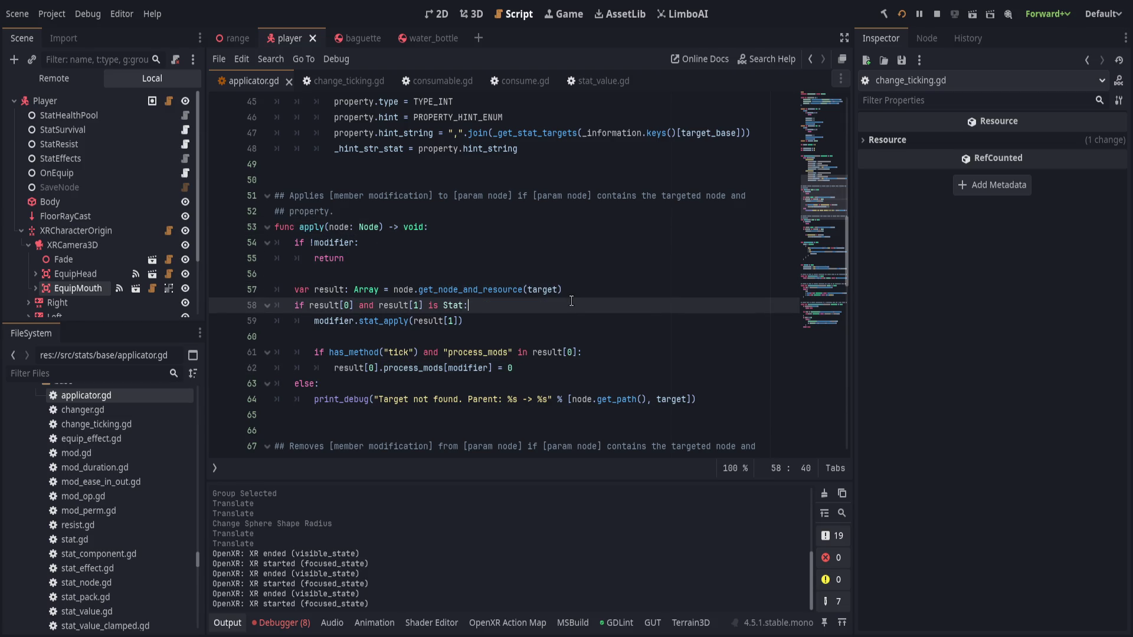
left_click(509, 351)
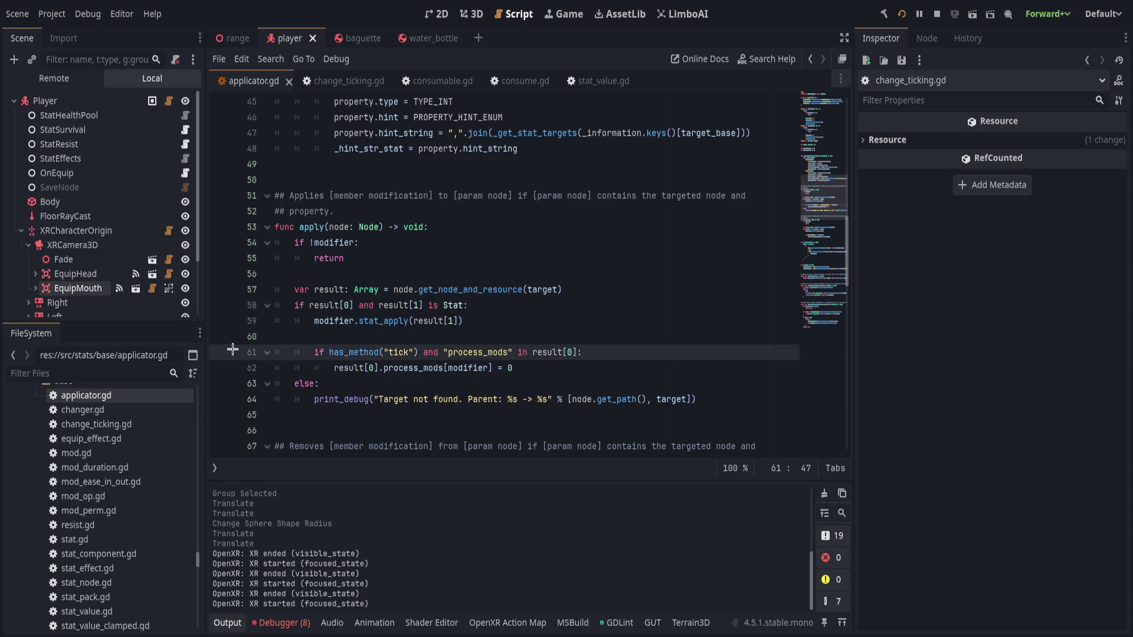
left_click(222, 353)
left_click(488, 343)
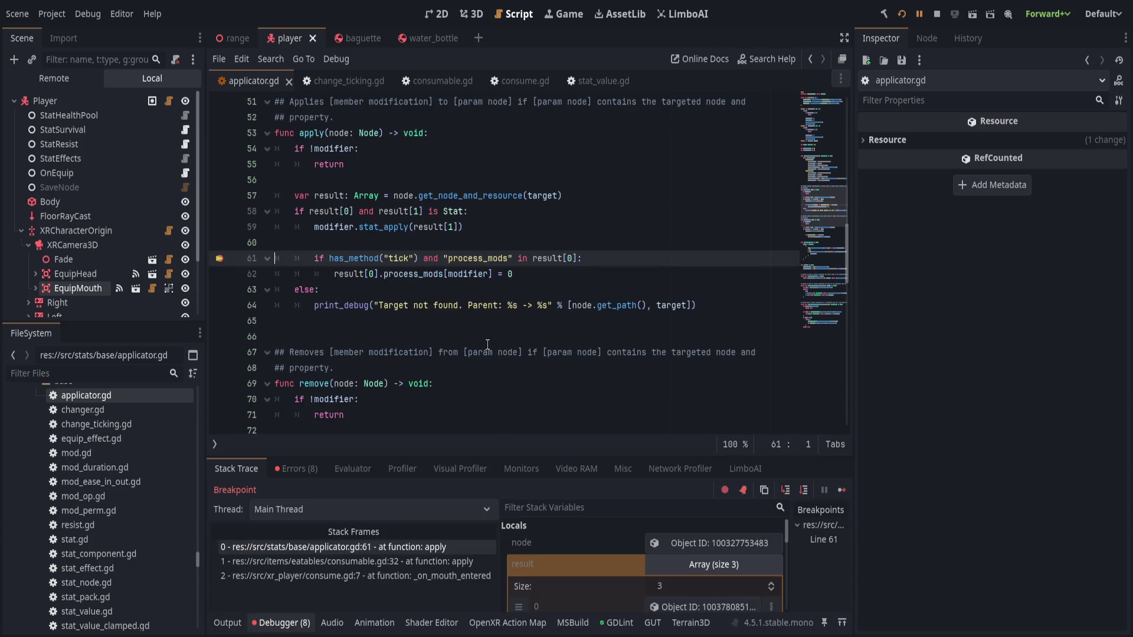
Step out, resume the game, and inspect the result node's Process Mods dictionary
left_click(803, 490)
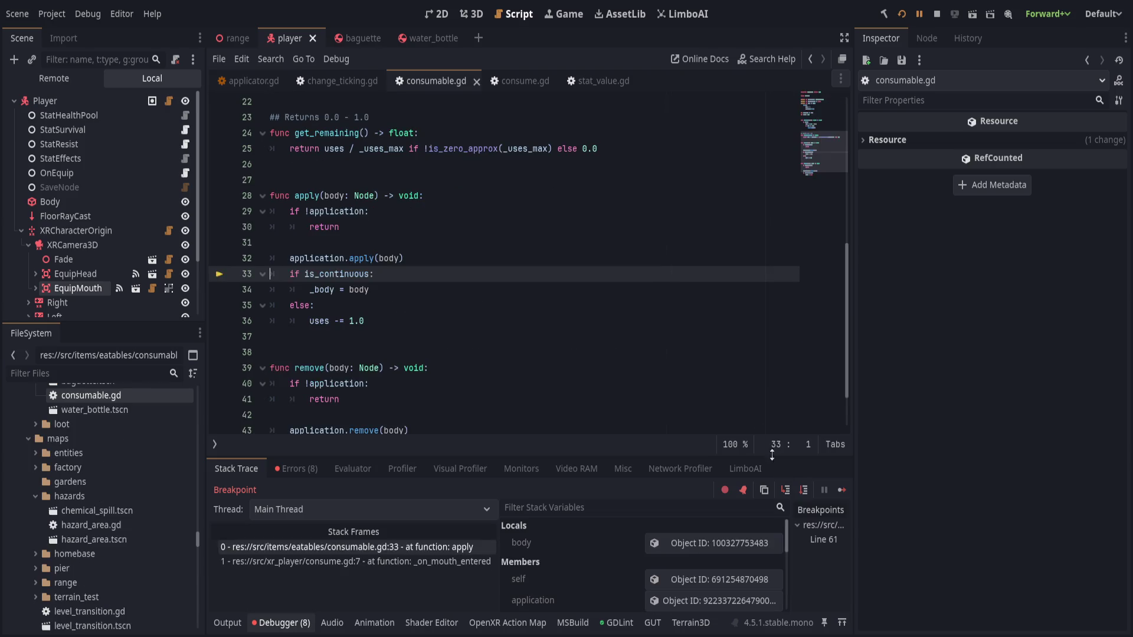
left_click(919, 14)
key("alt+Tab")
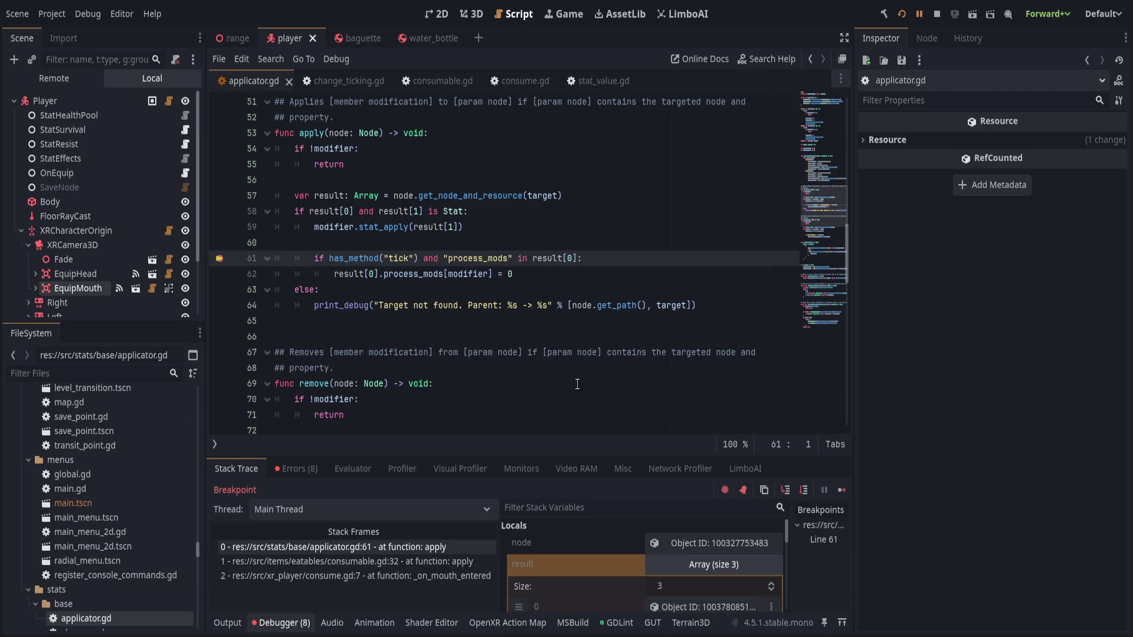
scroll(669, 567, "down", 1)
left_click(670, 593)
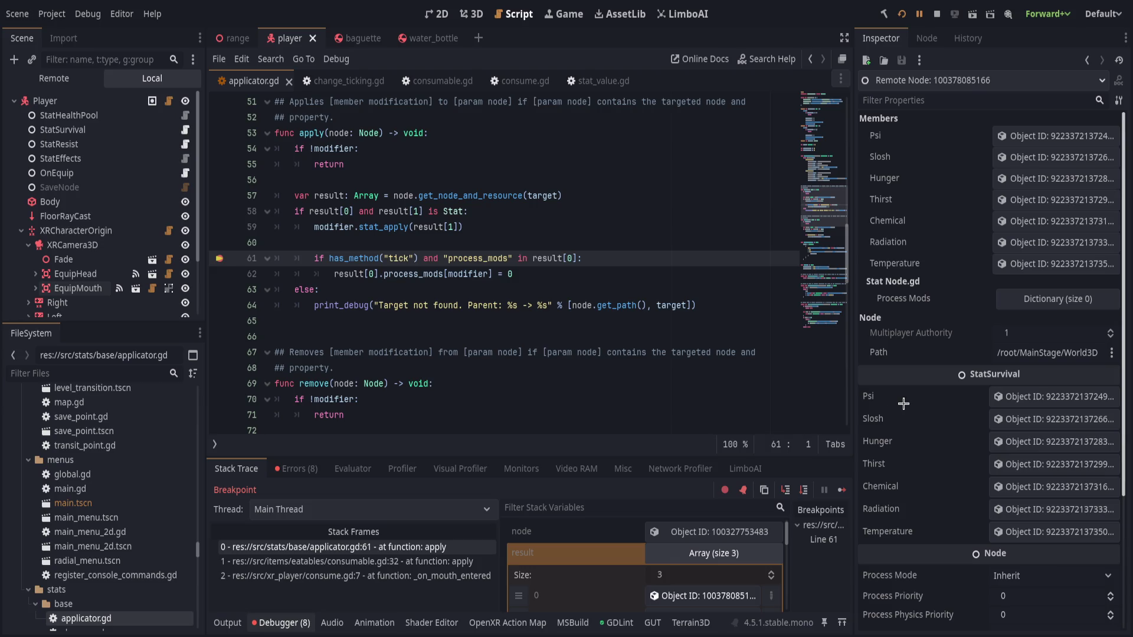
scroll(902, 404, "down", 5)
scroll(903, 403, "up", 4)
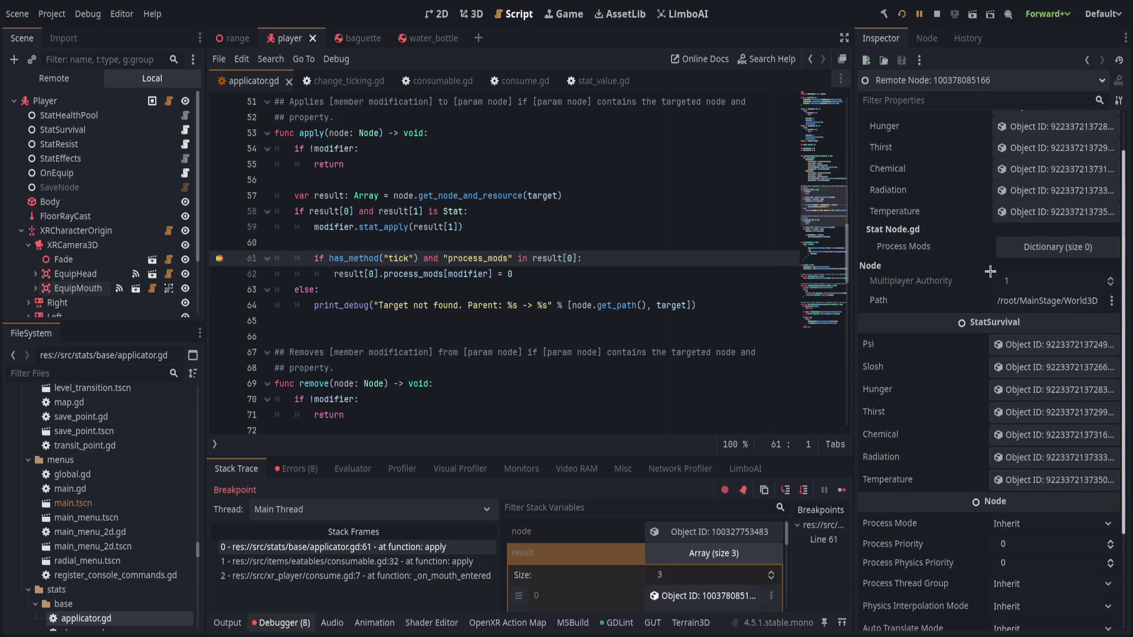
left_click(1005, 244)
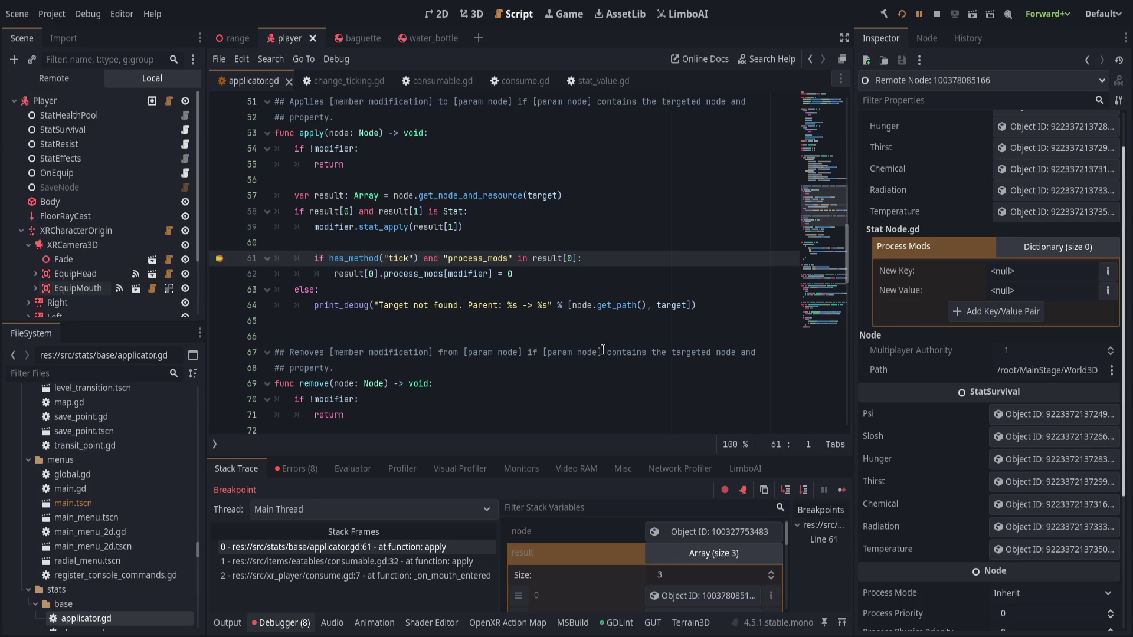
scroll(571, 340, "up", 1)
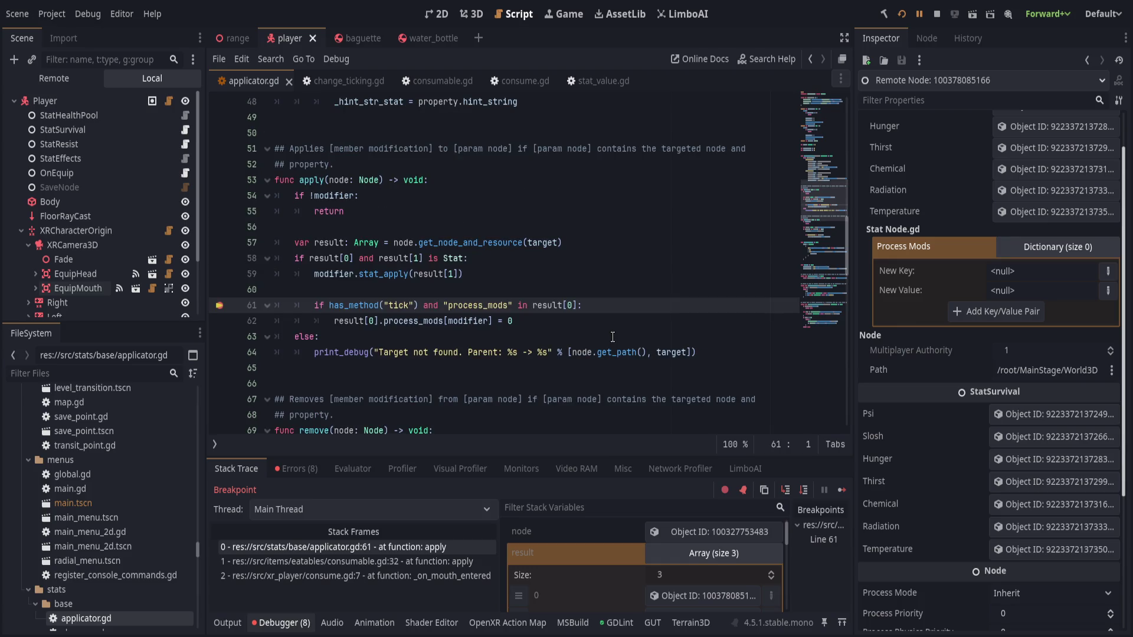
Make line 61 call modifier.has_method("tick") and save applicator.gd
left_click(330, 306)
type("modifier.")
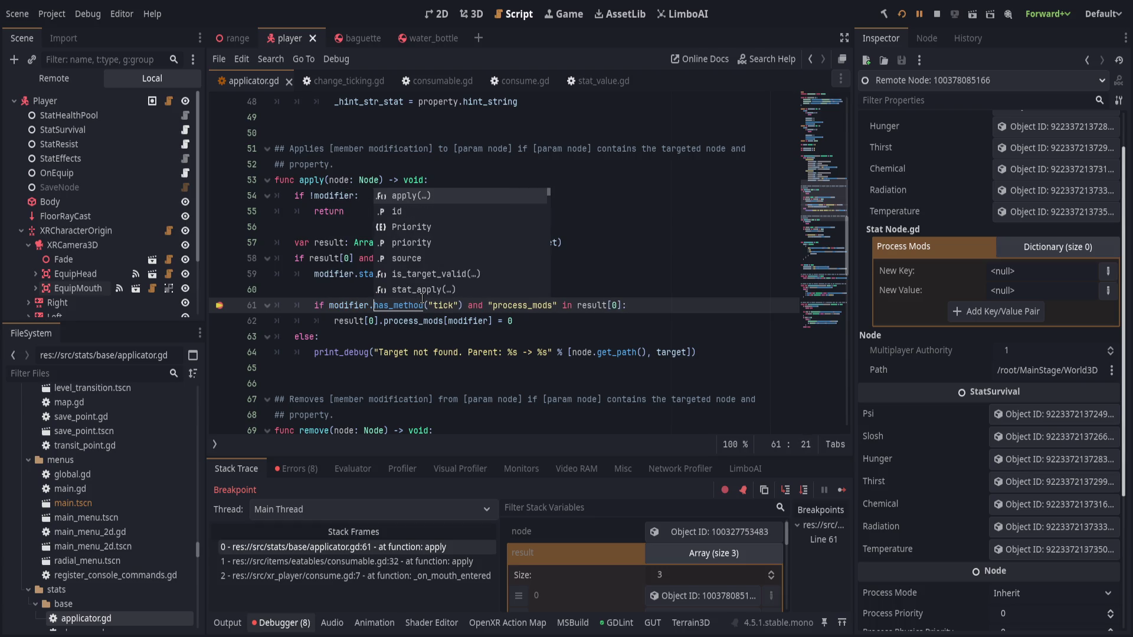
left_click(460, 385)
scroll(459, 385, "down", 3)
scroll(465, 393, "down", 2)
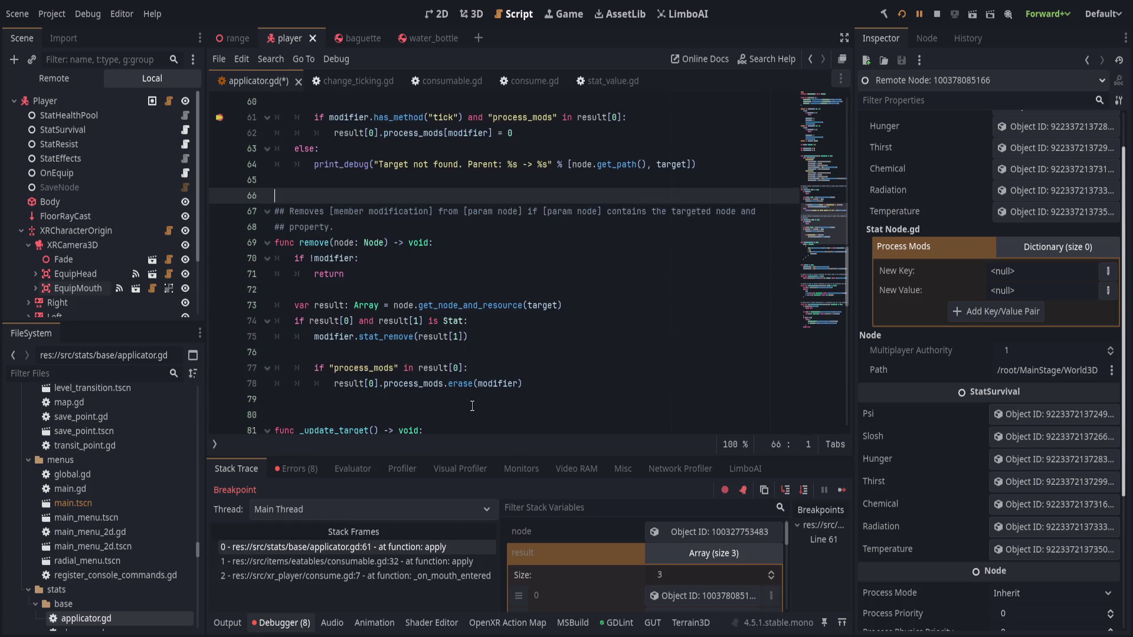
scroll(472, 406, "down", 1)
scroll(472, 406, "up", 2)
scroll(483, 394, "up", 2)
key("ctrl+s")
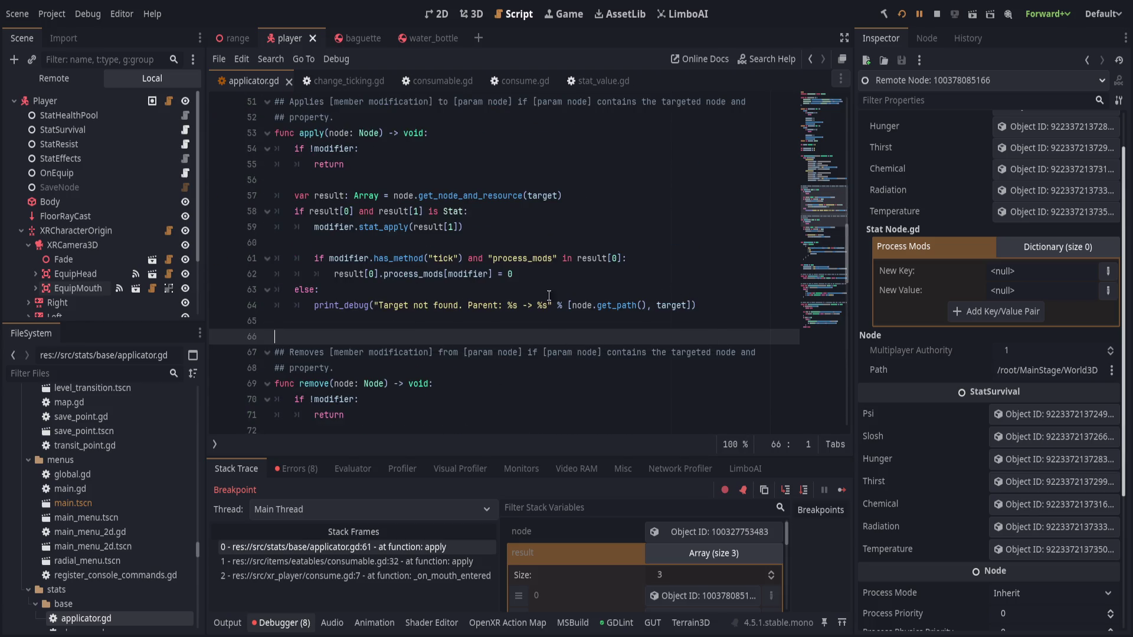
Break once on line 62's process-mods registration, remove it, resume, view Output, and open stat_node_survival.gd
left_click(219, 274)
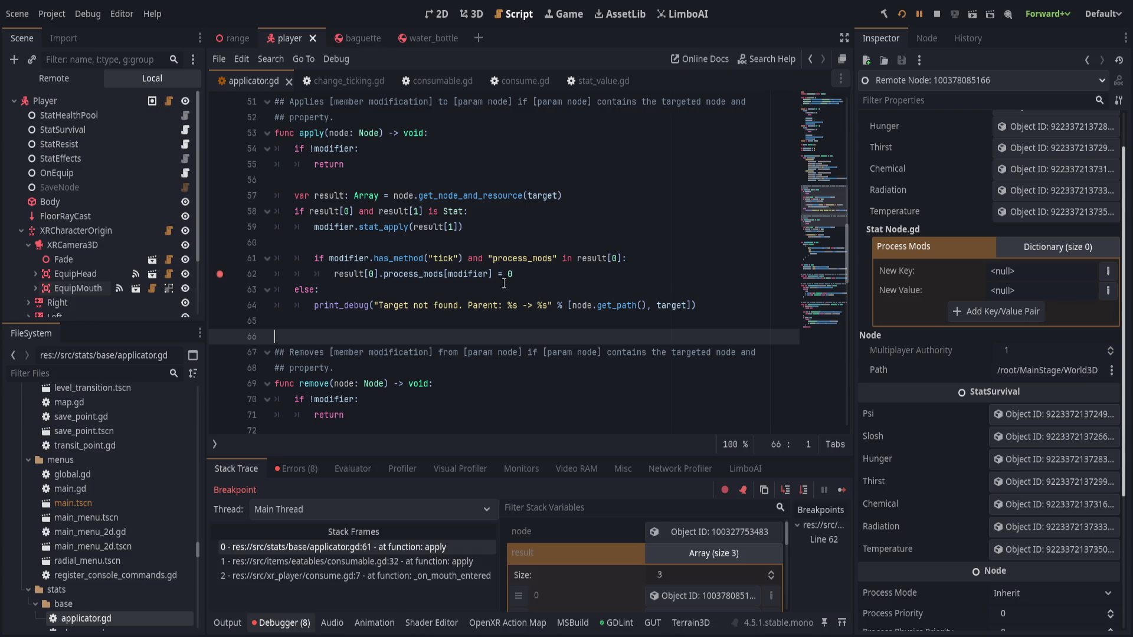
left_click(921, 12)
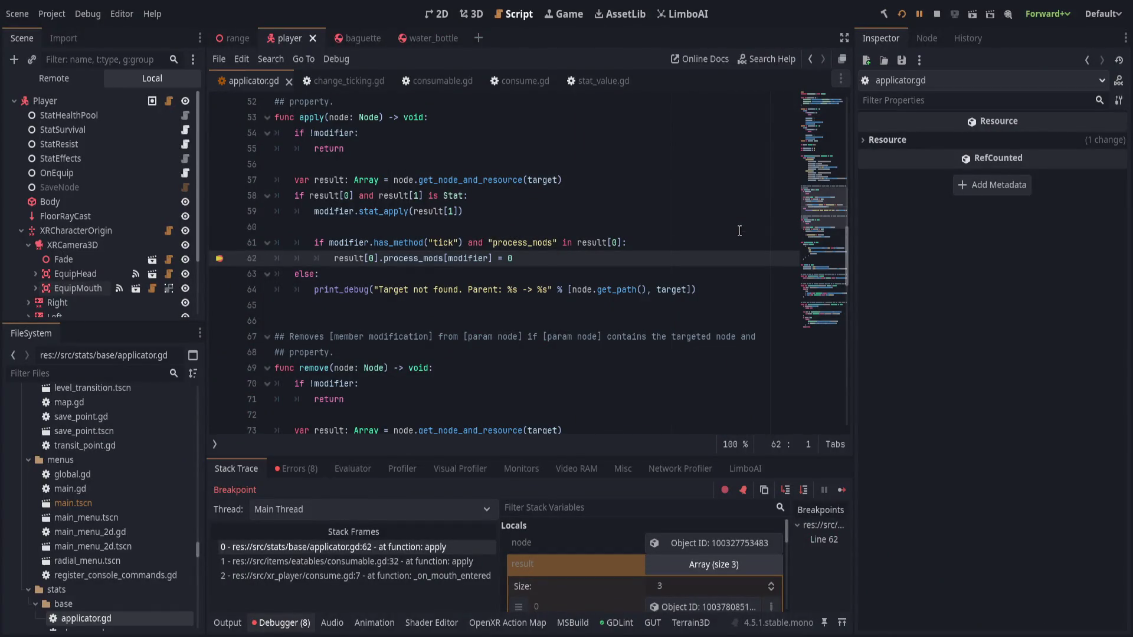
left_click(219, 258)
left_click(918, 14)
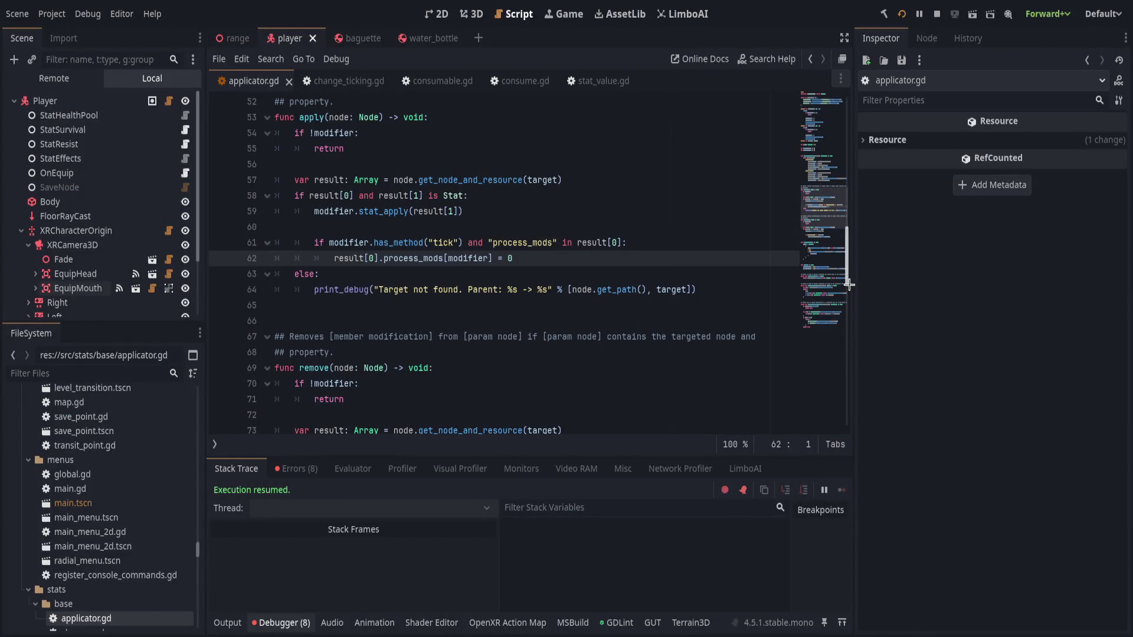
left_click(227, 623)
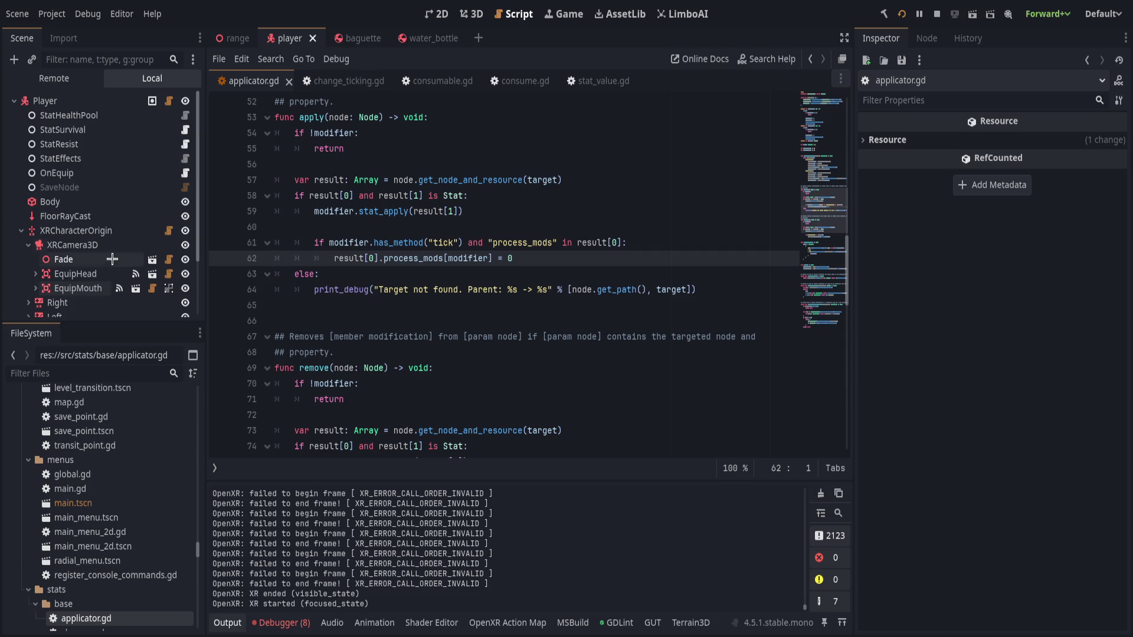
left_click(185, 129)
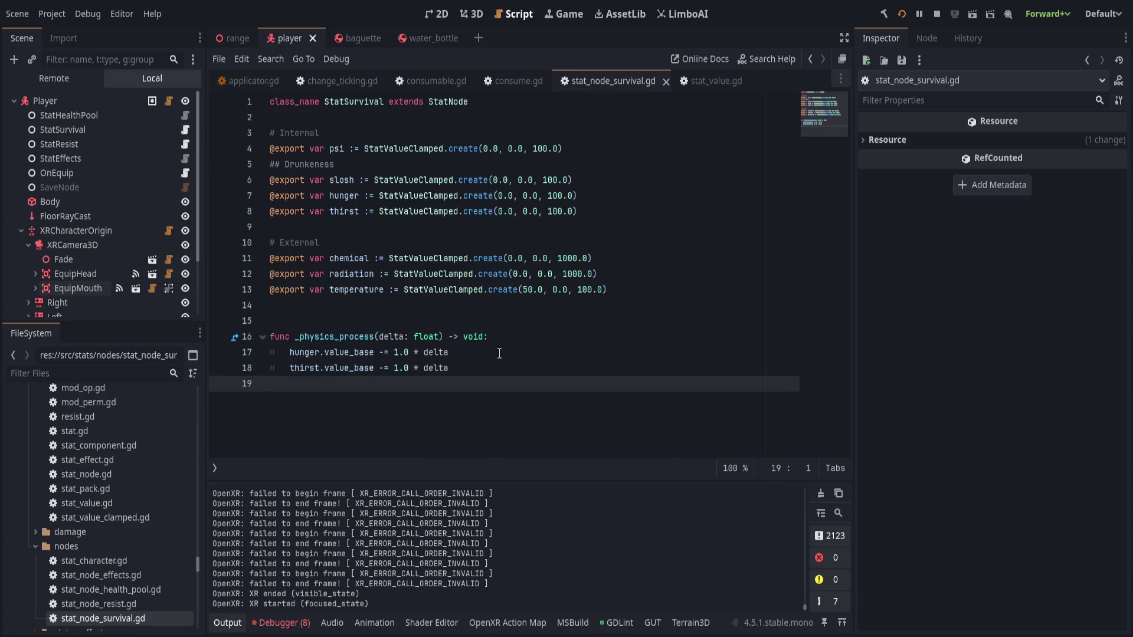
Jump from stat_node_survival.gd's class declaration to the StatNode base script
left_click(565, 332)
key("Down")
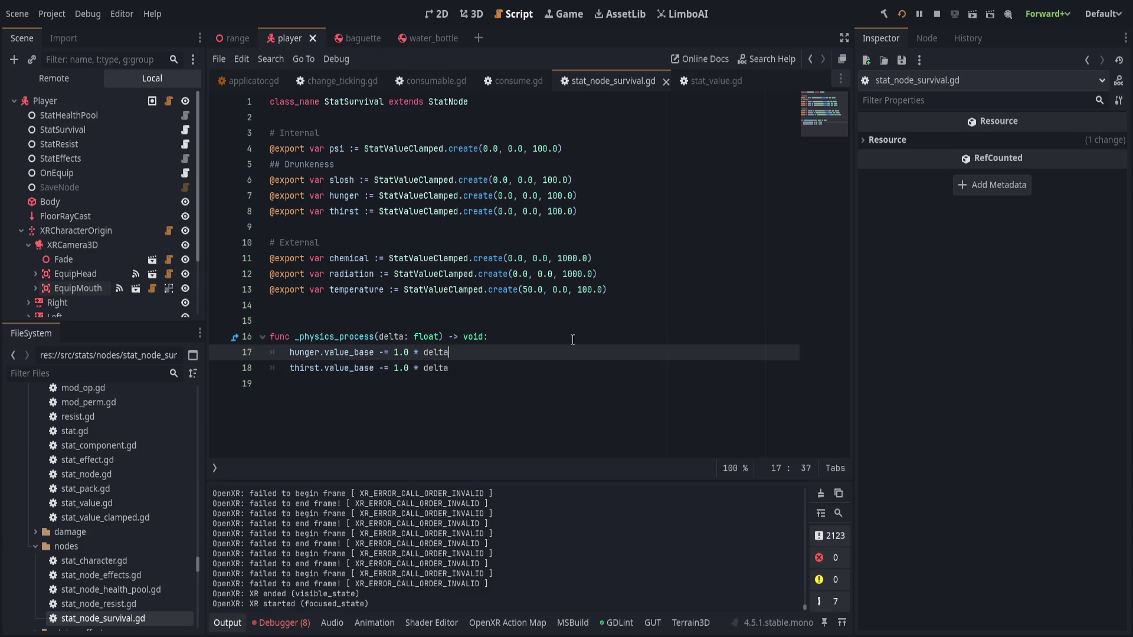
left_click(575, 337)
left_click(433, 102)
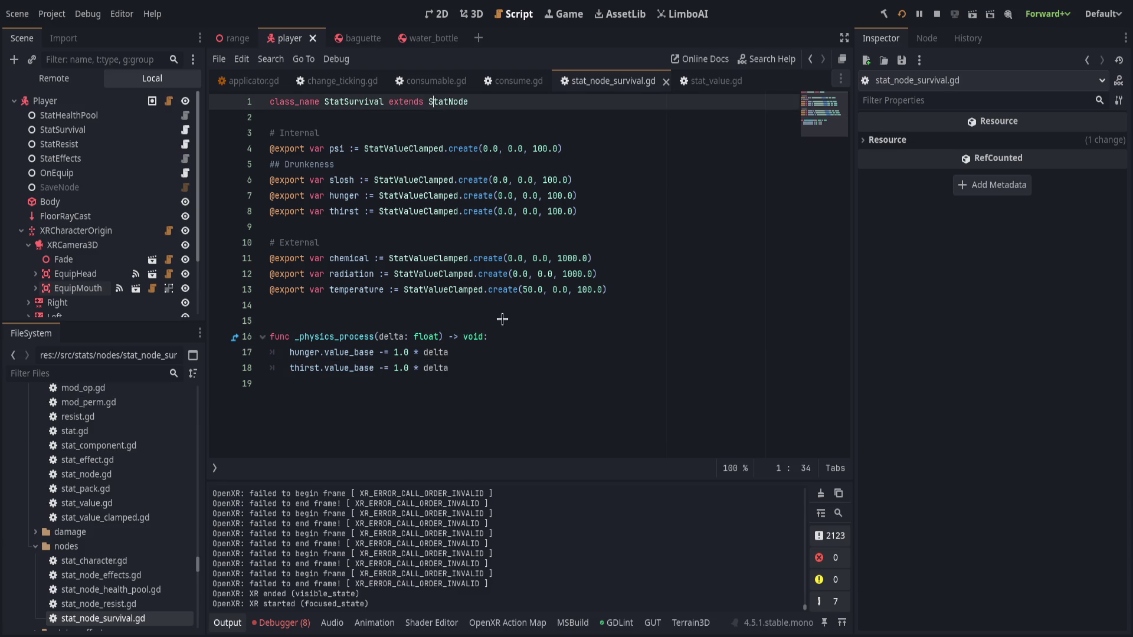
key("F12")
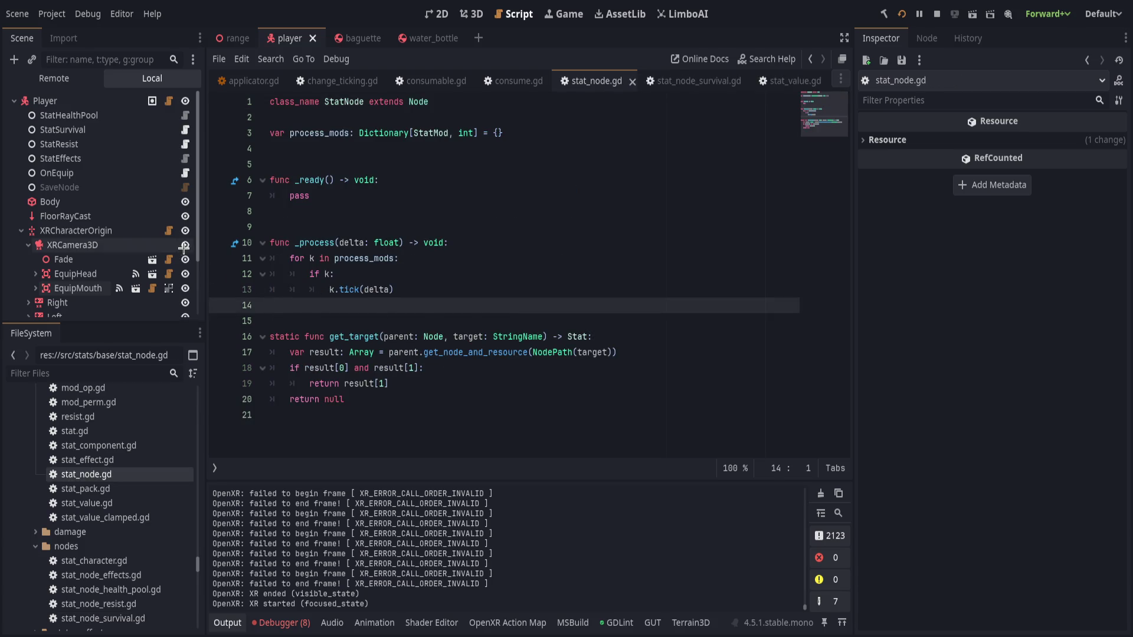
Break on line 11 inside stat_node.gd's process_mods loop and pause the game there
left_click(221, 259)
scroll(629, 558, "down", 1)
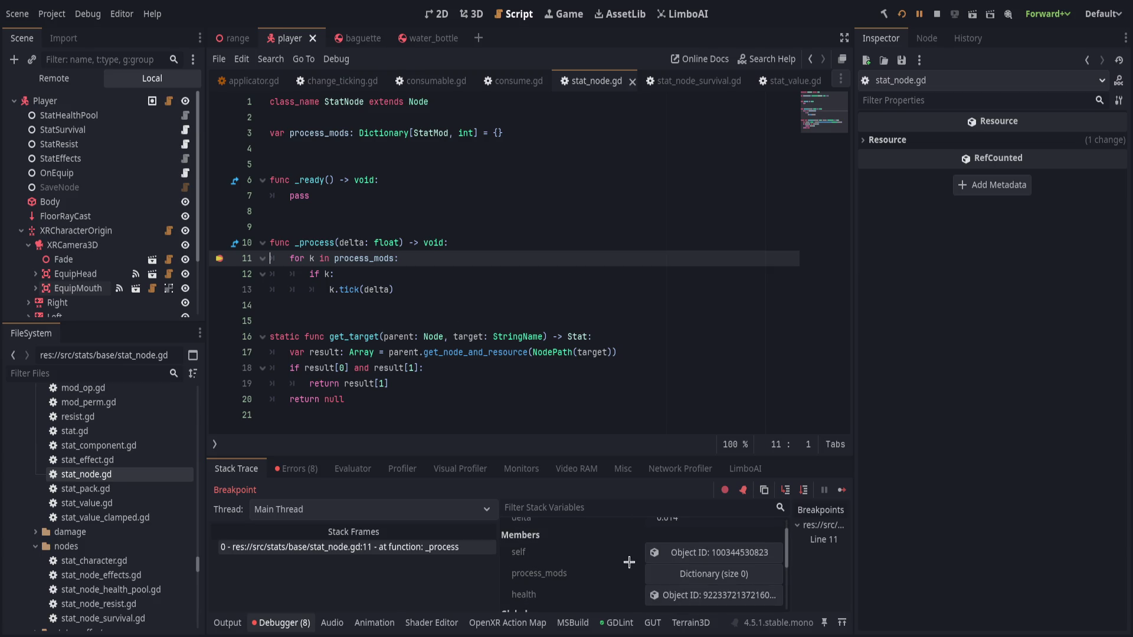
scroll(629, 567, "down", 1)
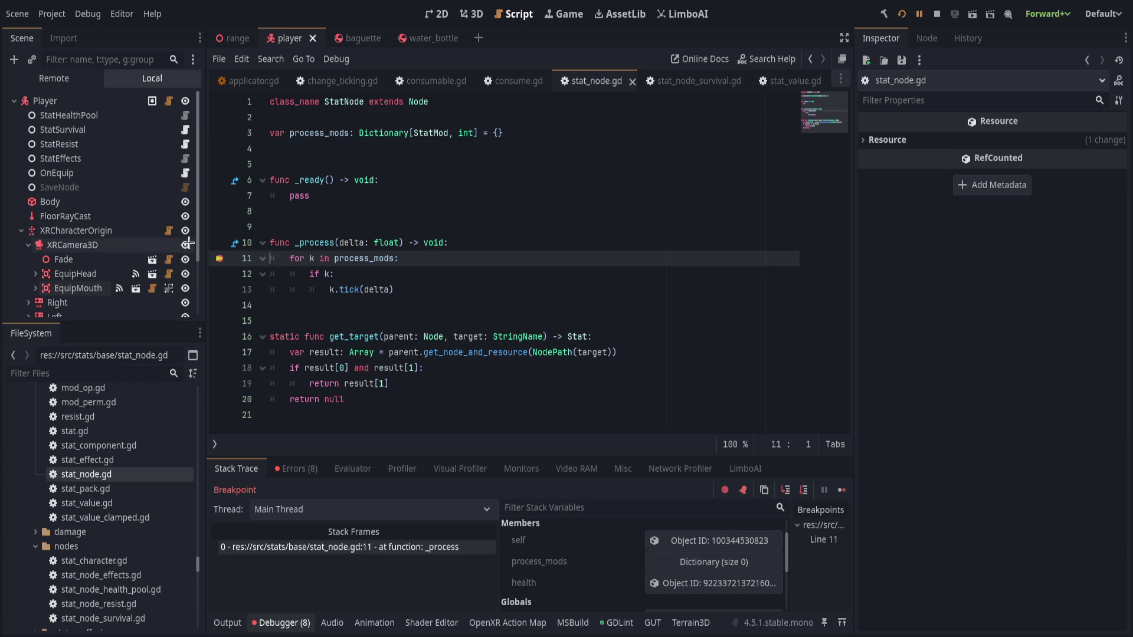
left_click(219, 258)
left_click(560, 327)
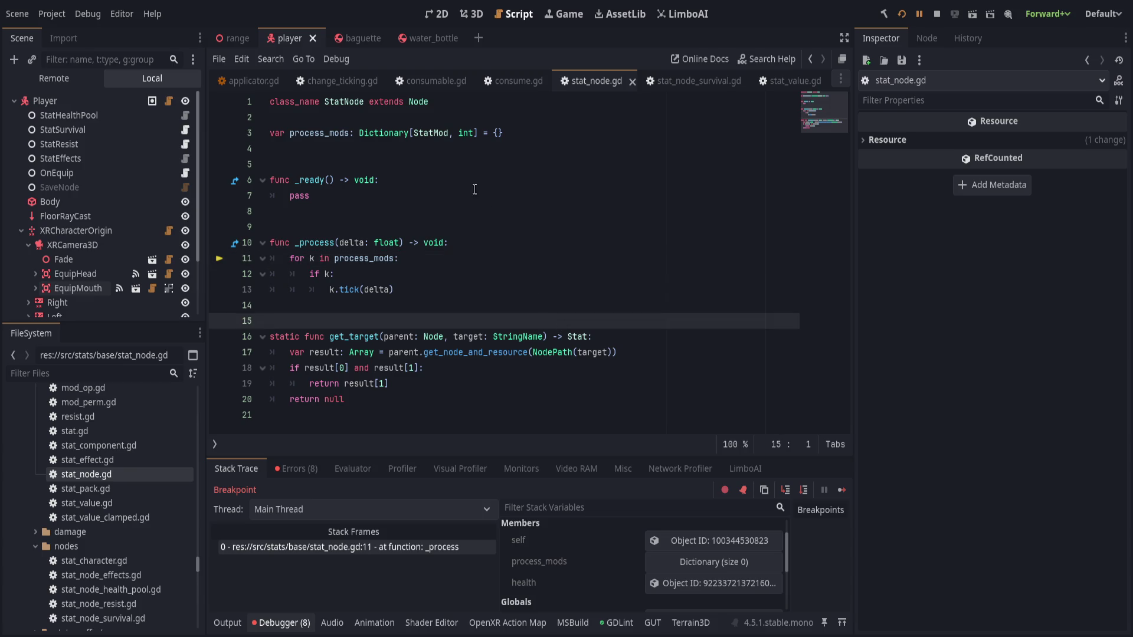
left_click(220, 259)
left_click(919, 13)
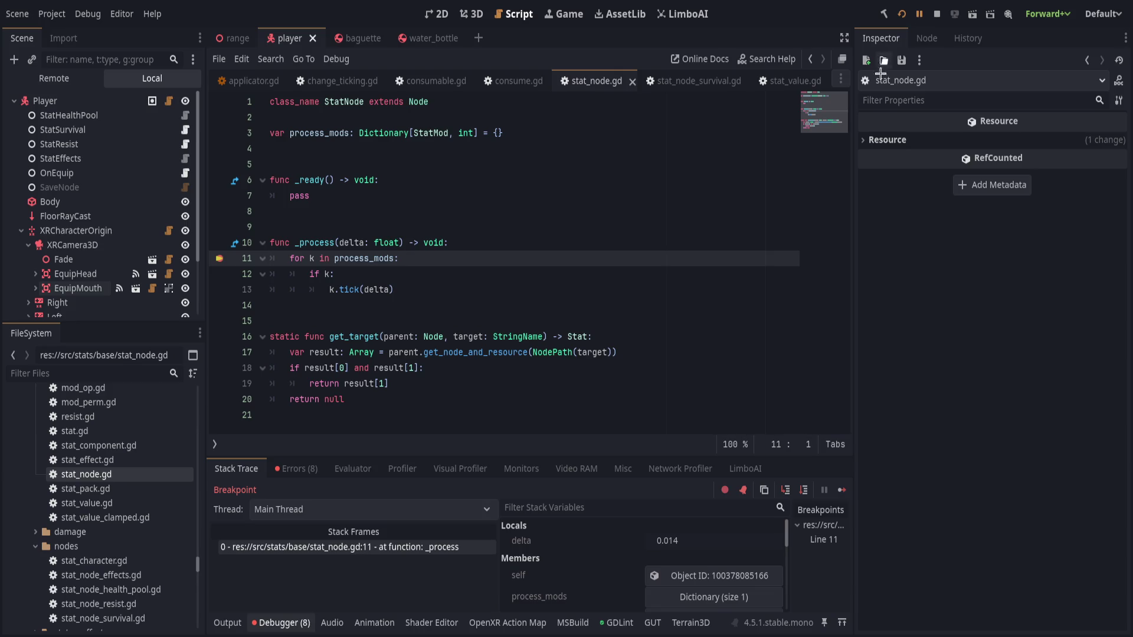
scroll(631, 550, "down", 2)
Expand process_mods to see the registered mod and step into its tick in change_ticking.gd
left_click(684, 549)
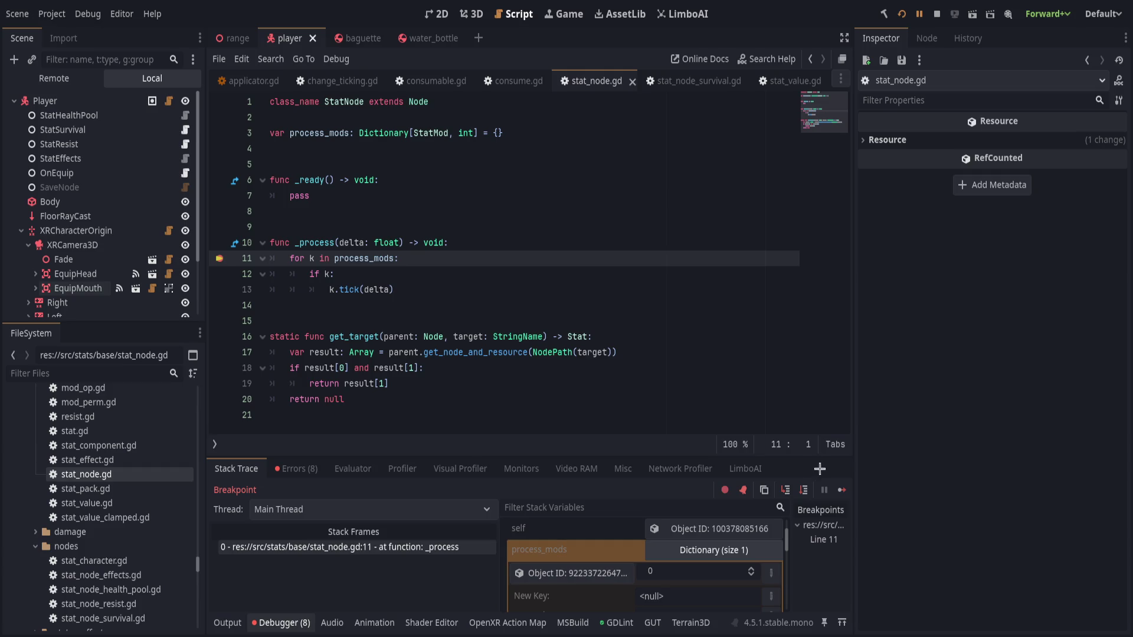
left_click(802, 490)
left_click(801, 490)
left_click(785, 490)
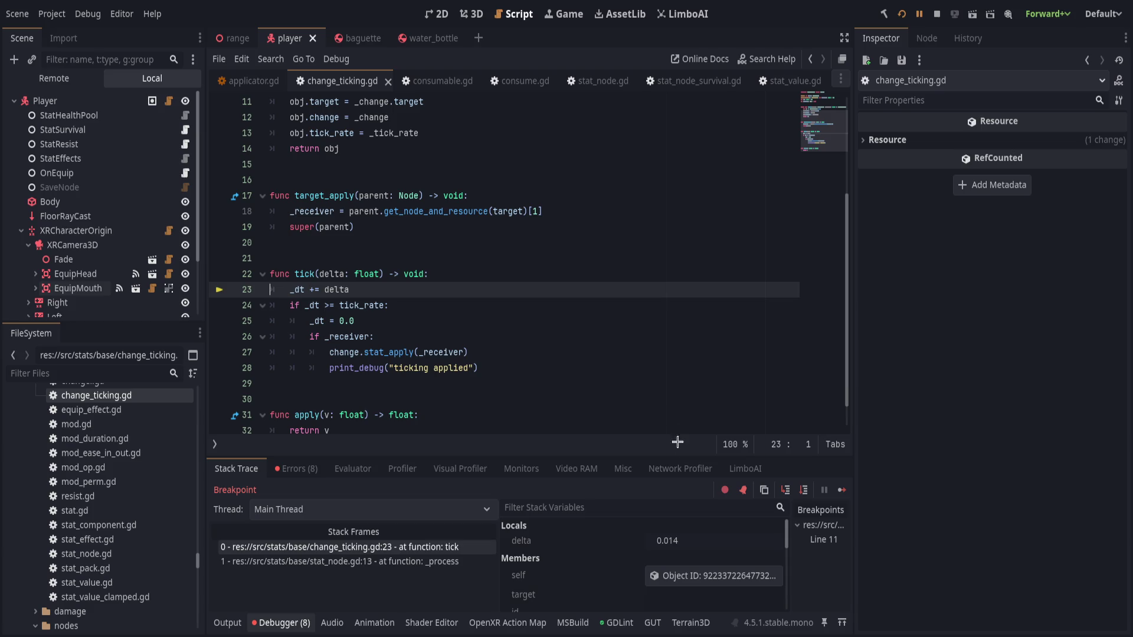
scroll(620, 570, "down", 3)
scroll(609, 566, "down", 1)
scroll(615, 566, "down", 1)
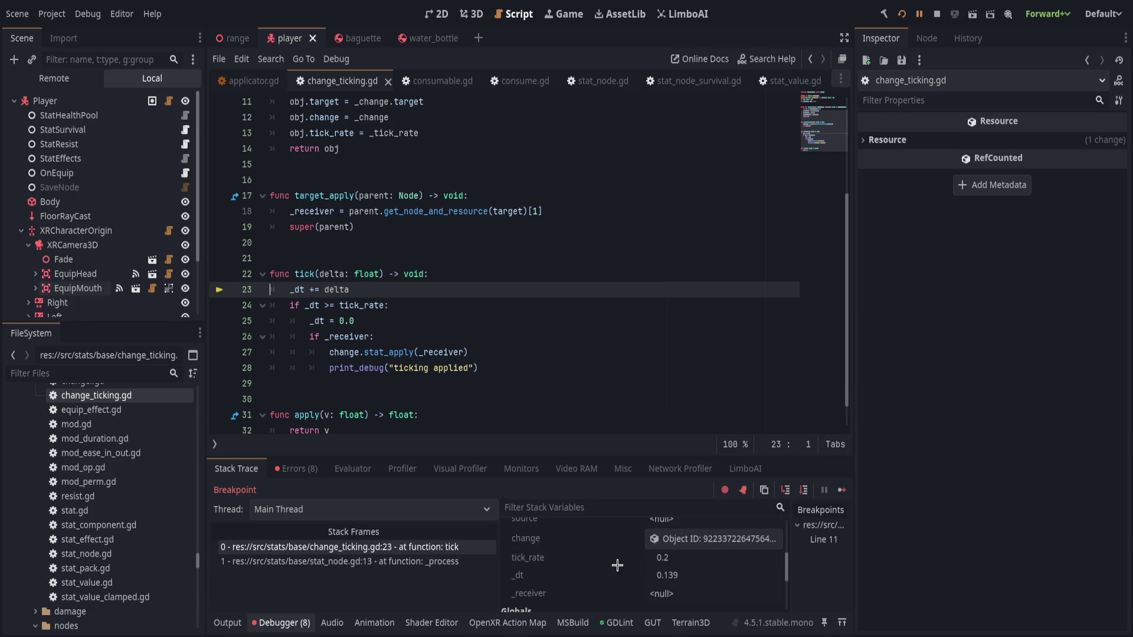
Inspect the change object's properties and step over to the tick-rate check on line 24
left_click(702, 539)
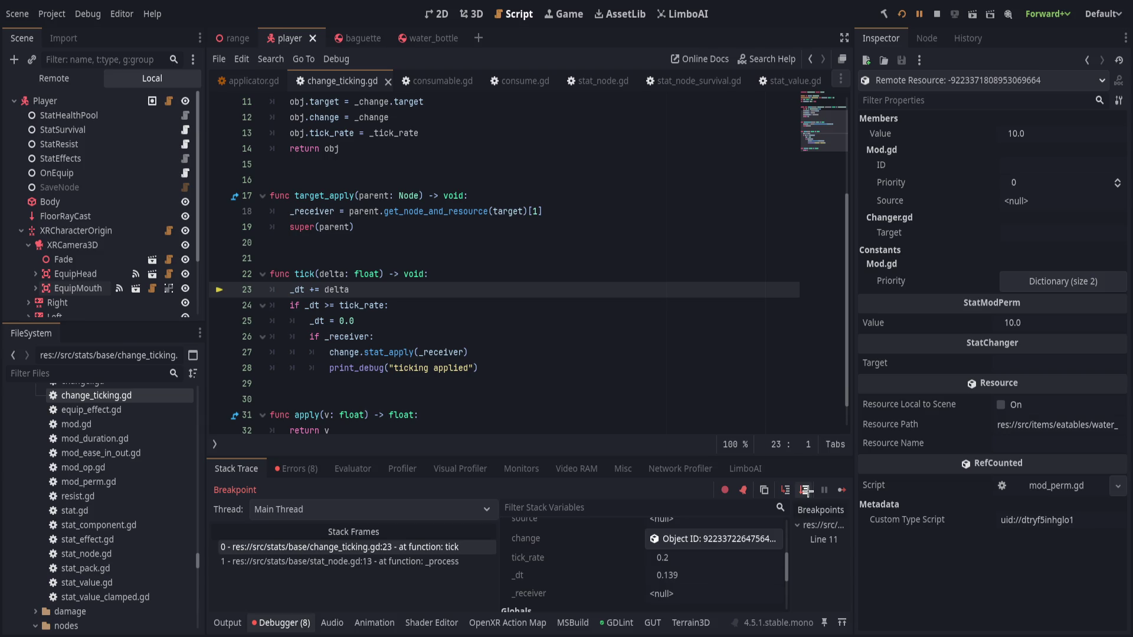
left_click(805, 490)
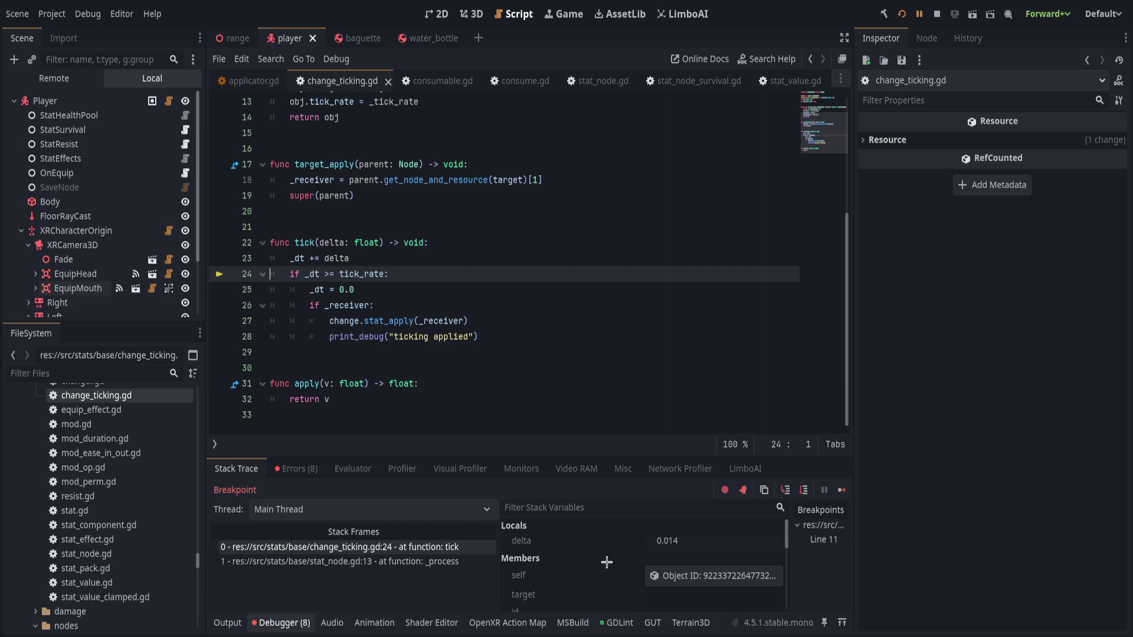
scroll(609, 560, "down", 3)
scroll(609, 559, "down", 3)
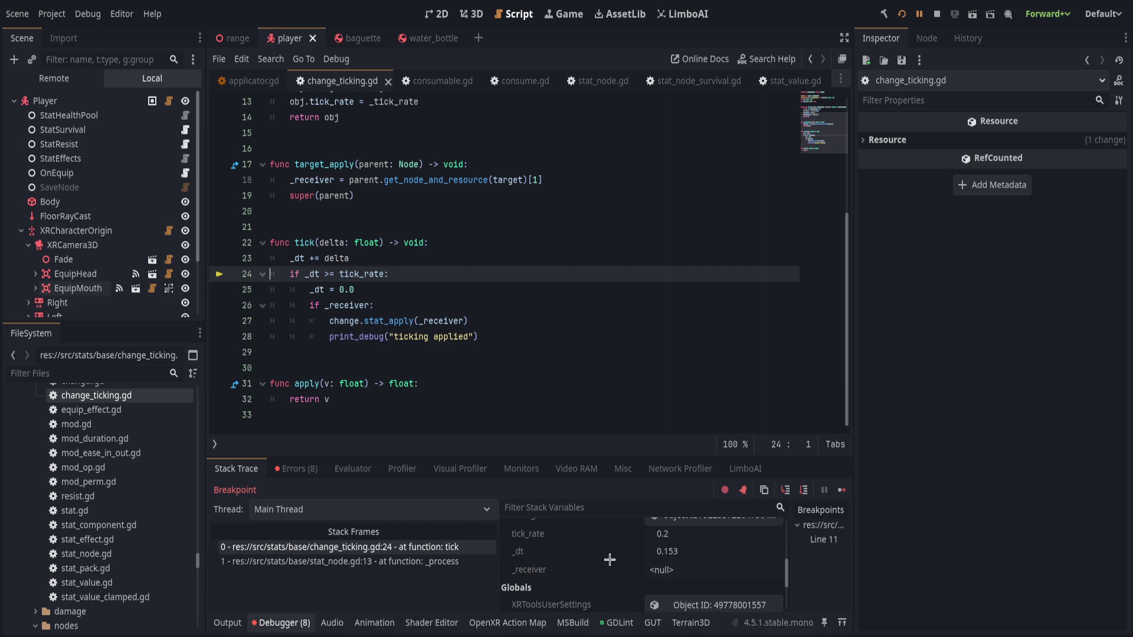
scroll(607, 560, "up", 1)
scroll(604, 559, "up", 1)
scroll(602, 559, "up", 2)
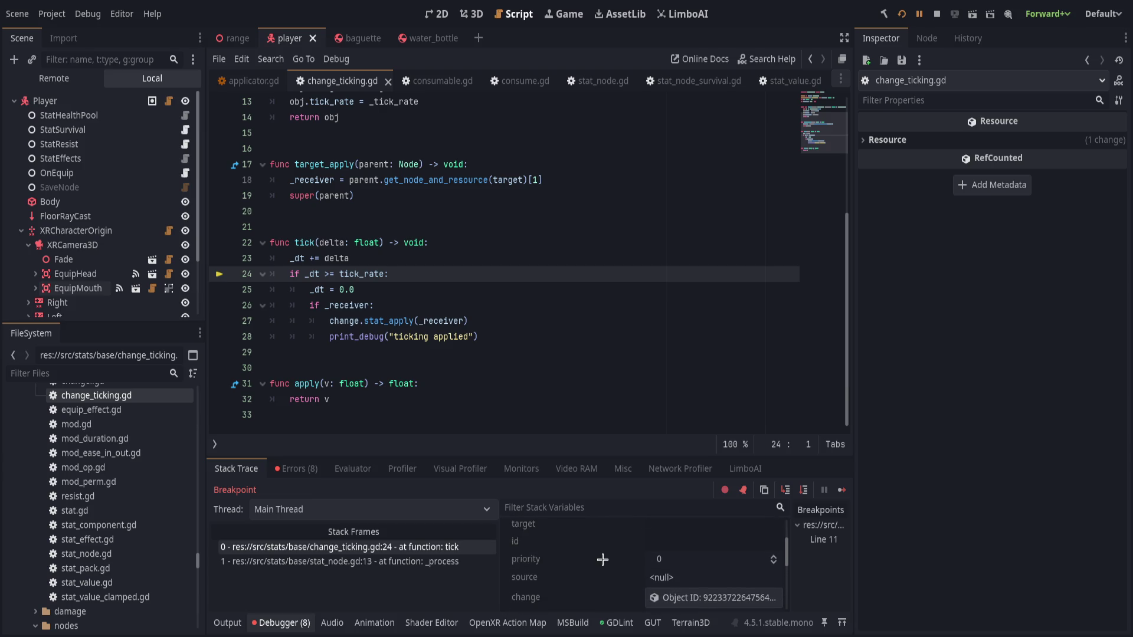
scroll(602, 559, "up", 2)
scroll(571, 323, "up", 4)
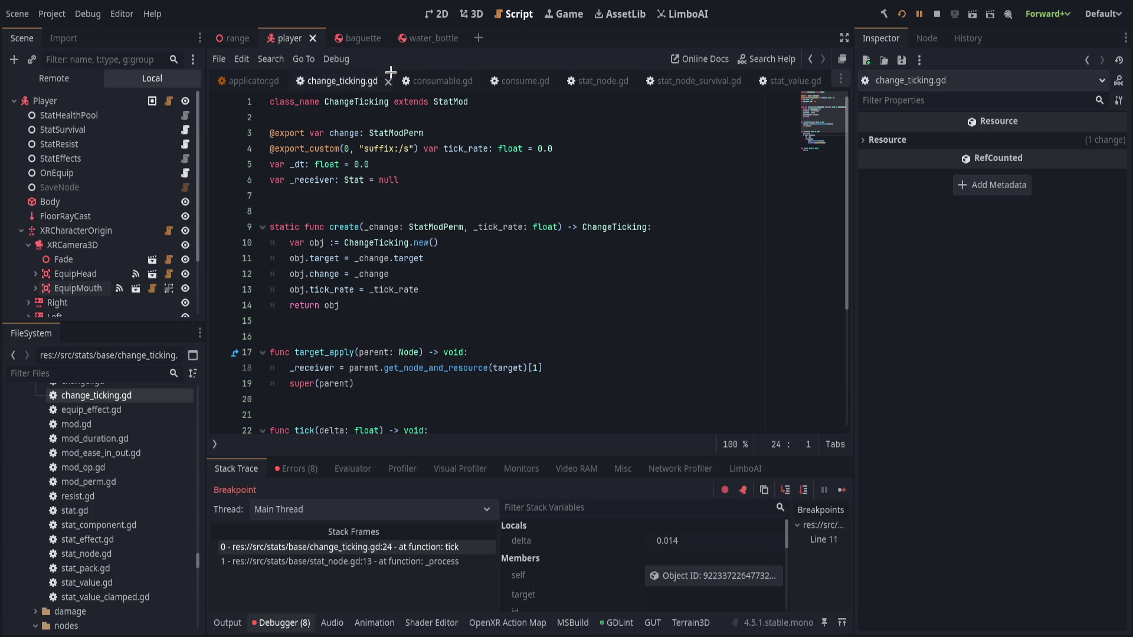
scroll(559, 327, "down", 1)
scroll(457, 147, "down", 3)
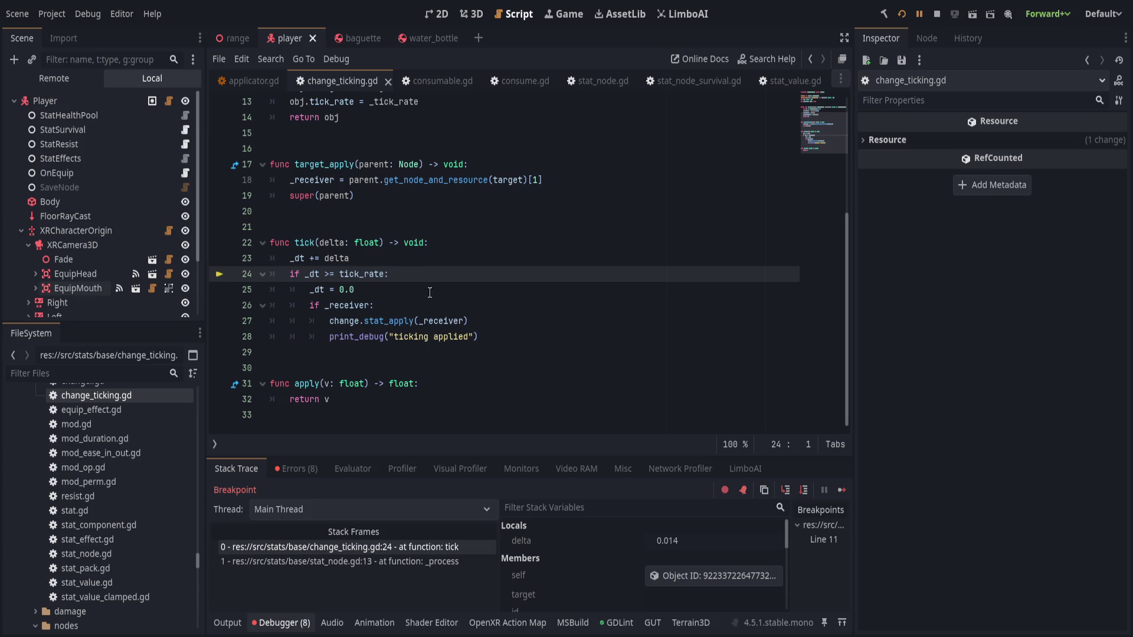
Step into applicator.gd and inspect apply()'s tick method check and process_mods line around line 61
key("F11")
key("F11")
key("F11")
key("F11")
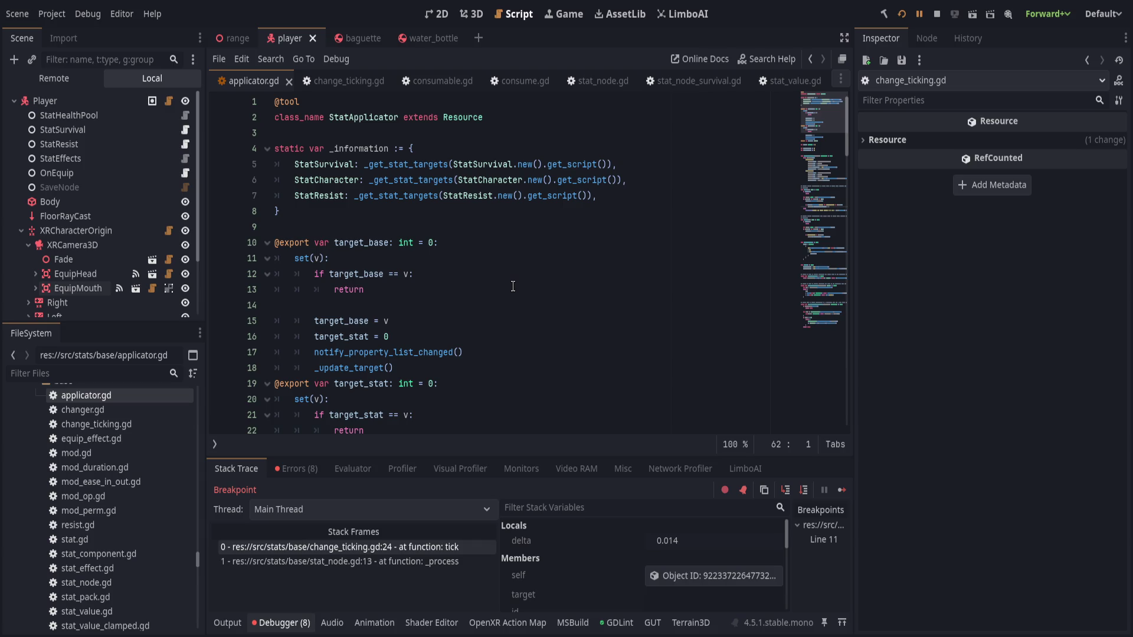
scroll(512, 285, "down", 3)
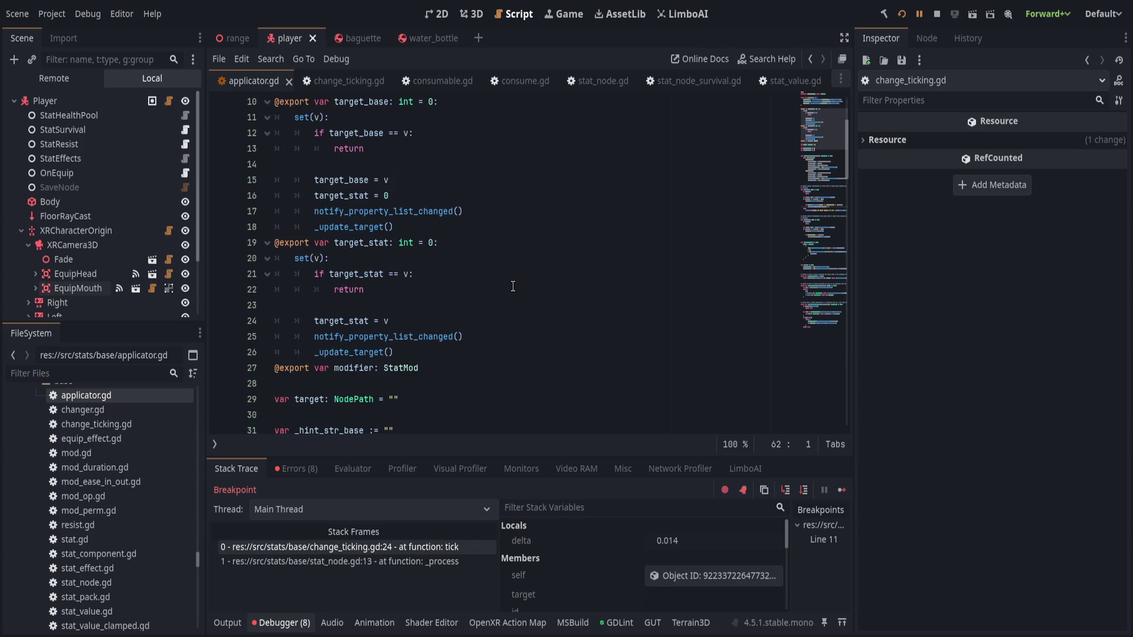
scroll(511, 286, "down", 1)
scroll(512, 286, "down", 4)
scroll(512, 286, "down", 1)
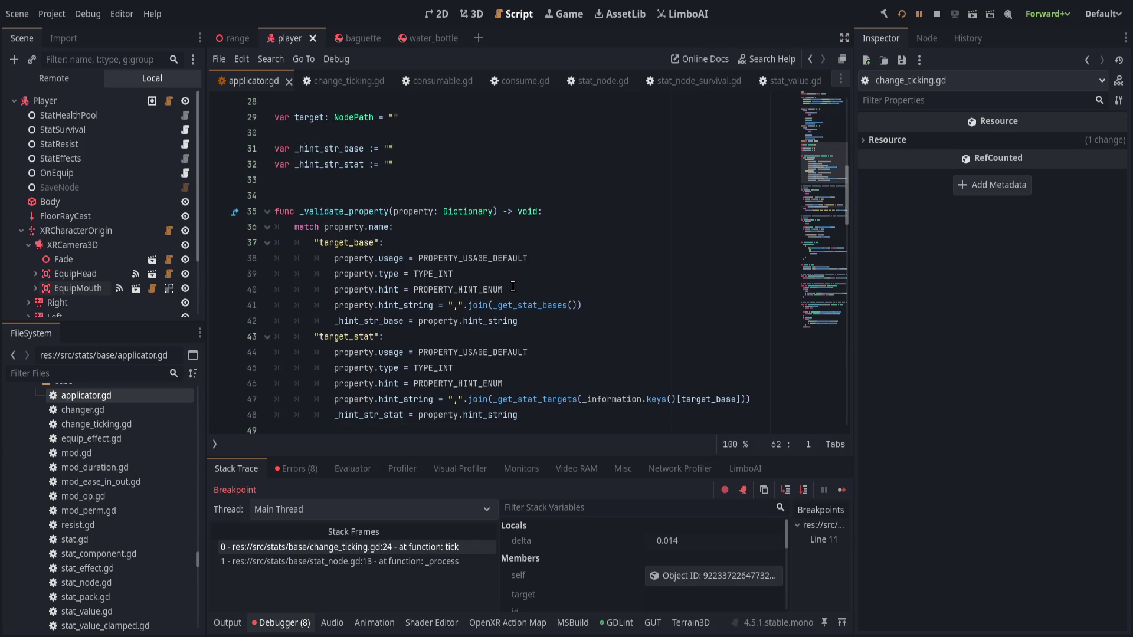
scroll(511, 286, "up", 2)
scroll(512, 286, "down", 6)
scroll(520, 286, "down", 3)
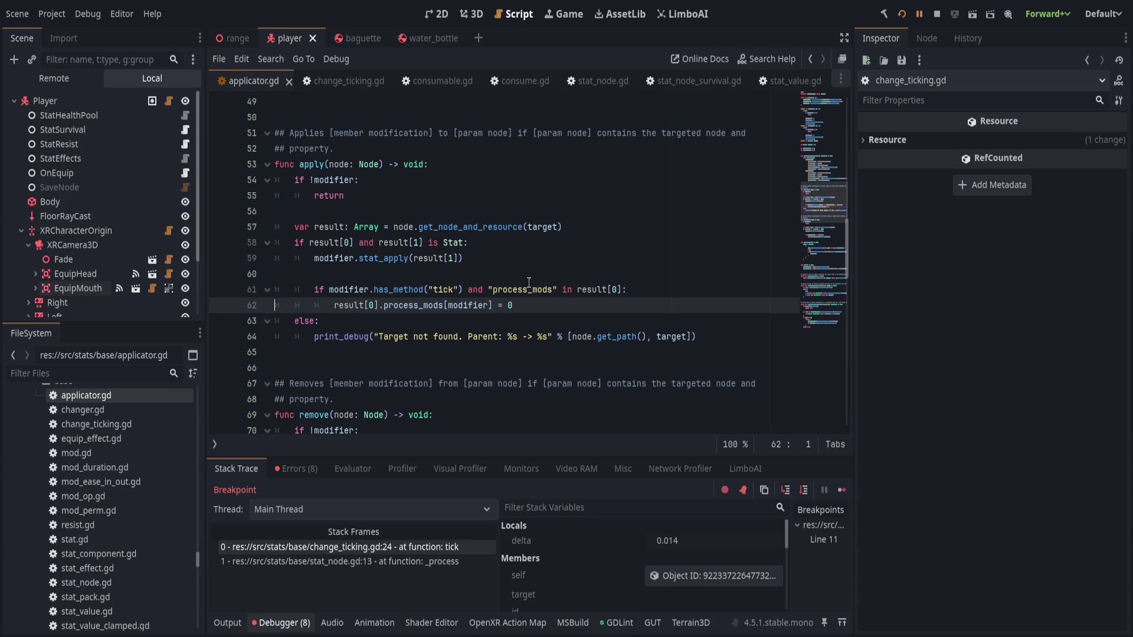
left_click(646, 290)
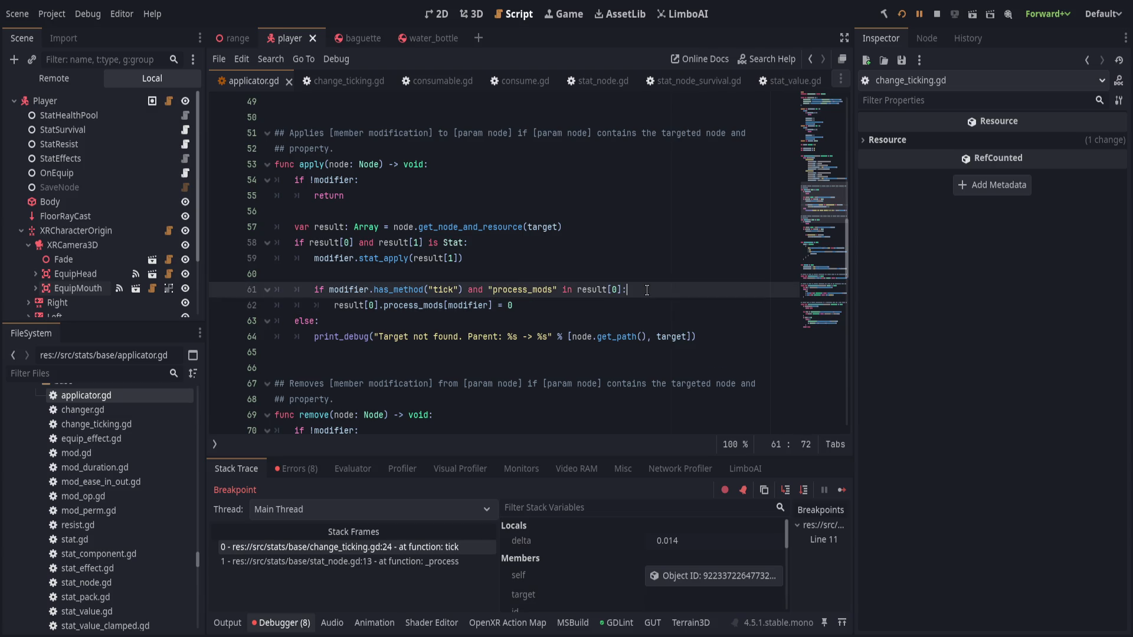
key("Down")
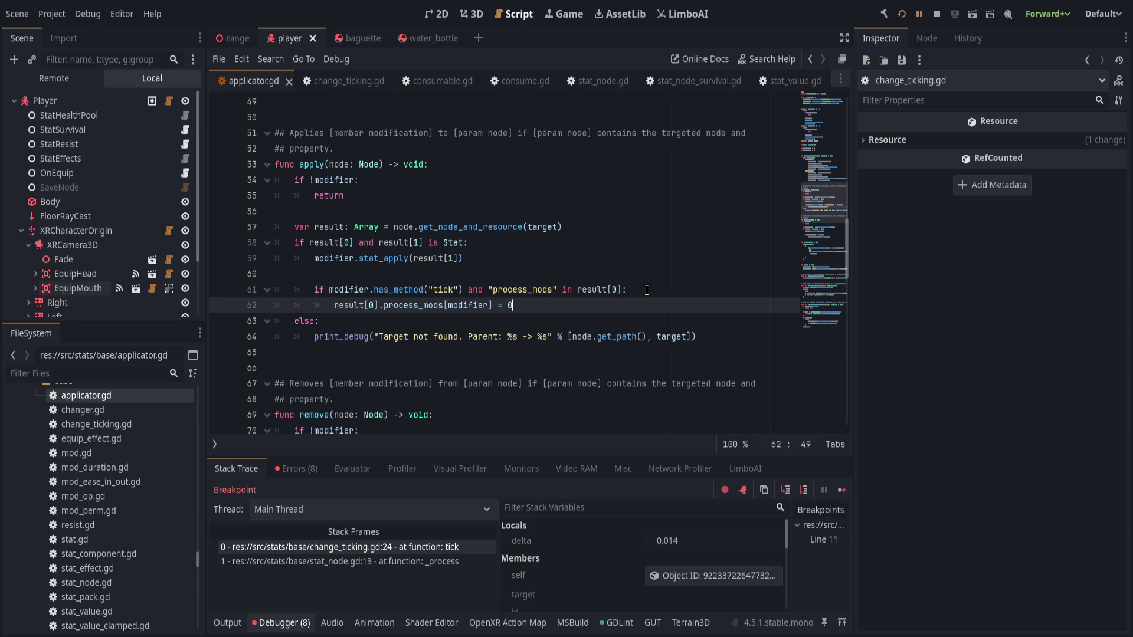
left_click(344, 81)
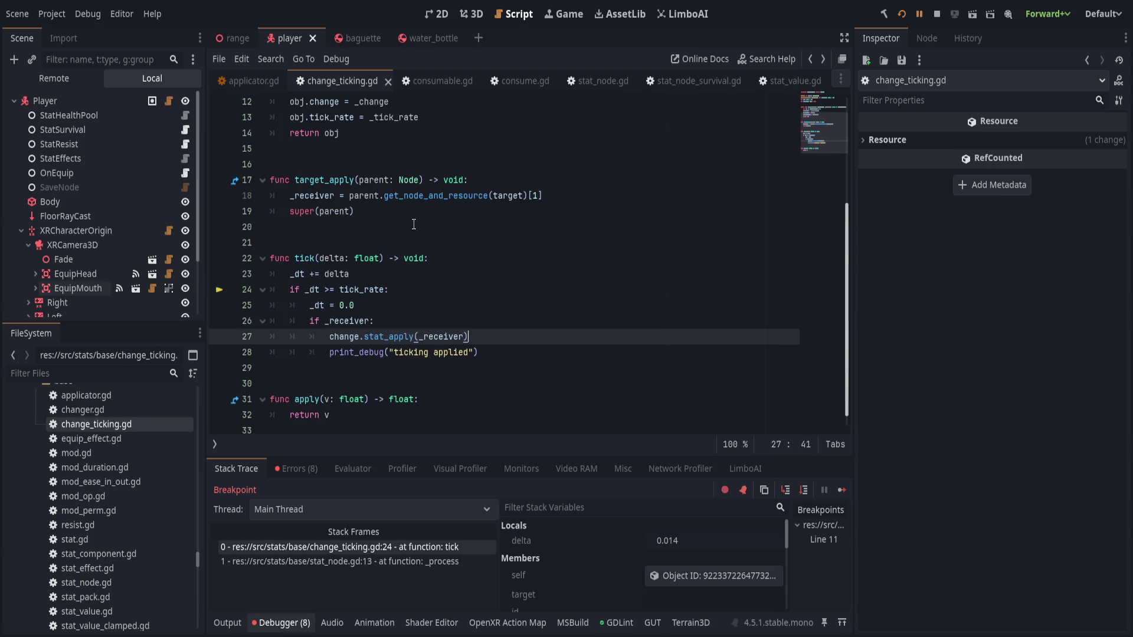
Review applicator.gd's stat_apply call and process_mods line, then return to change_ticking.gd
left_click(247, 80)
left_click(532, 258)
left_click(571, 309)
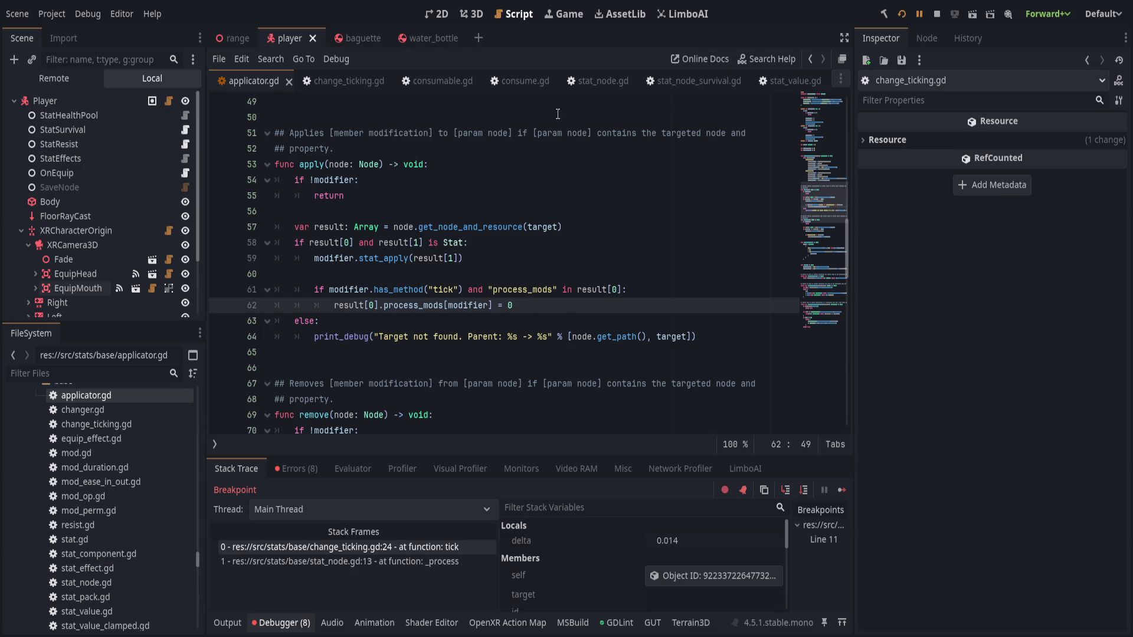
left_click(346, 80)
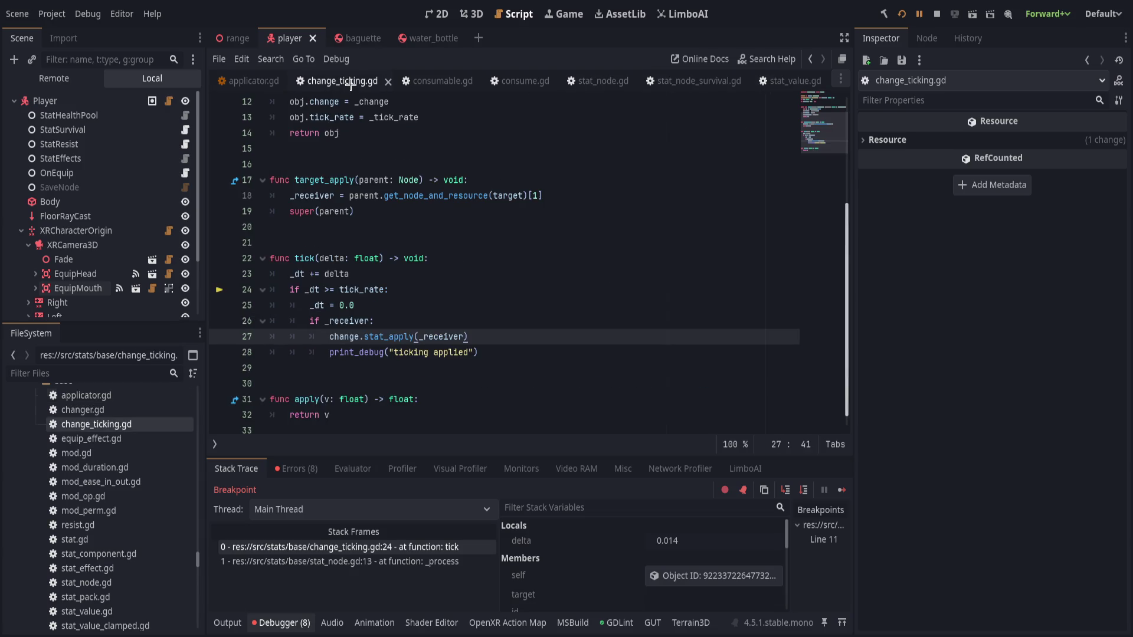
scroll(417, 293, "down", 2)
scroll(398, 293, "down", 2)
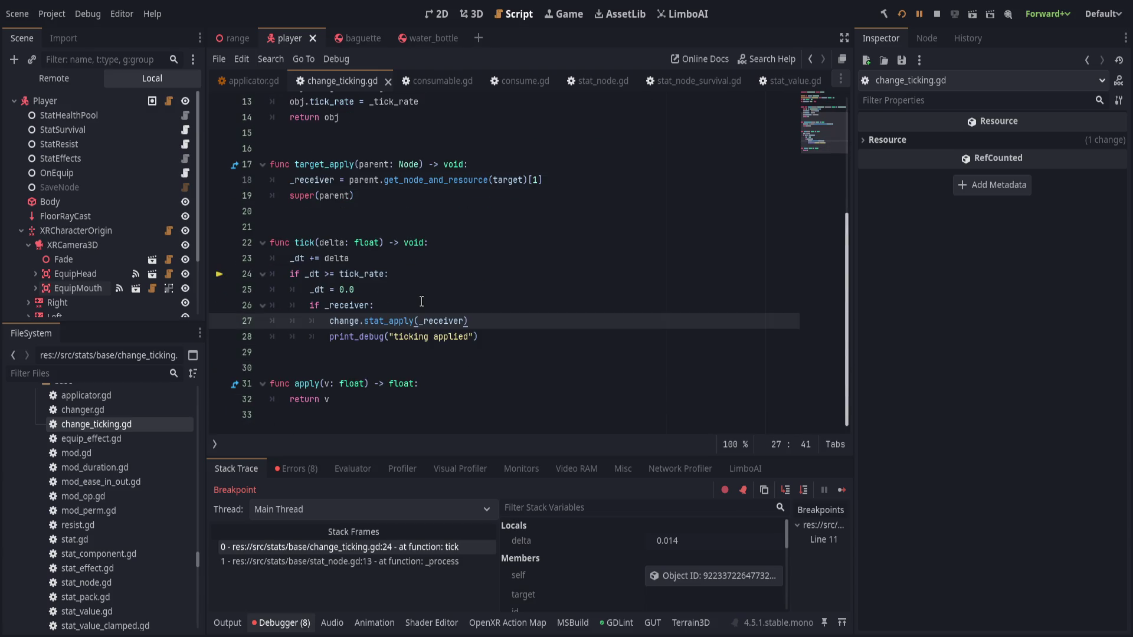
scroll(377, 293, "up", 3)
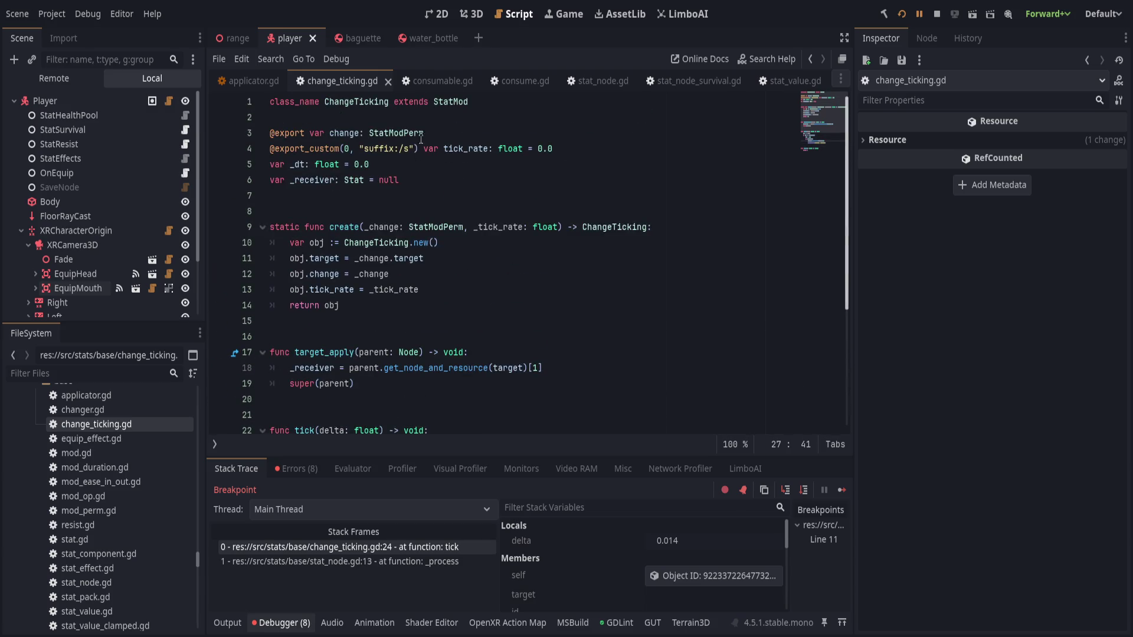
Jump from the StatMod name on change_ticking.gd's class_name line to its definition in mod.gd
left_click(468, 101)
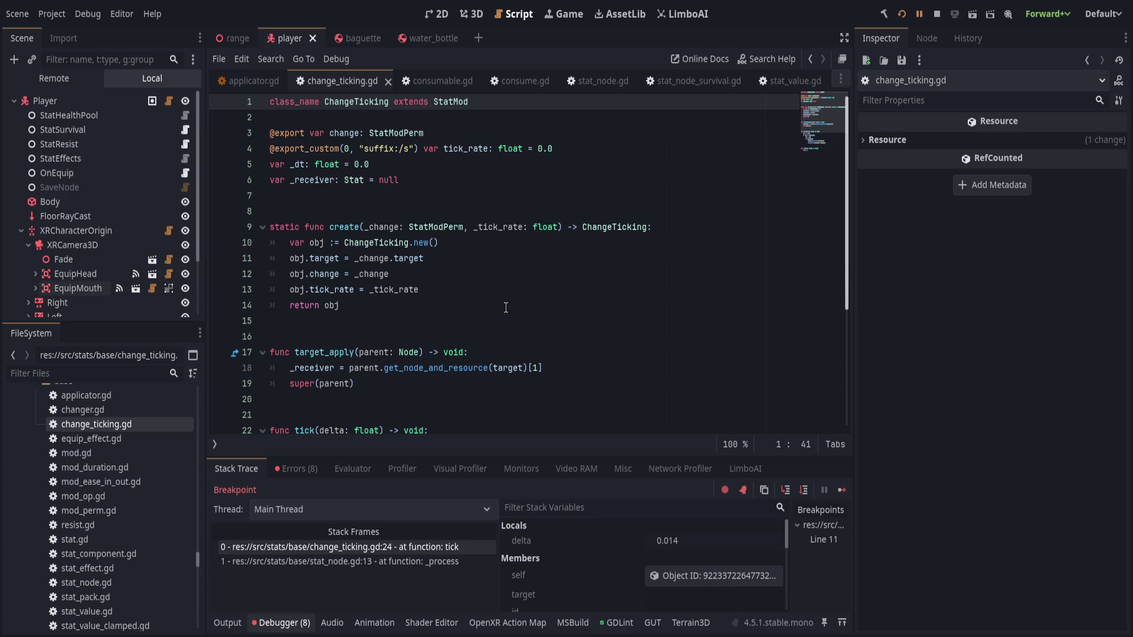
key("Left")
key("Left")
key("Left")
key("F12")
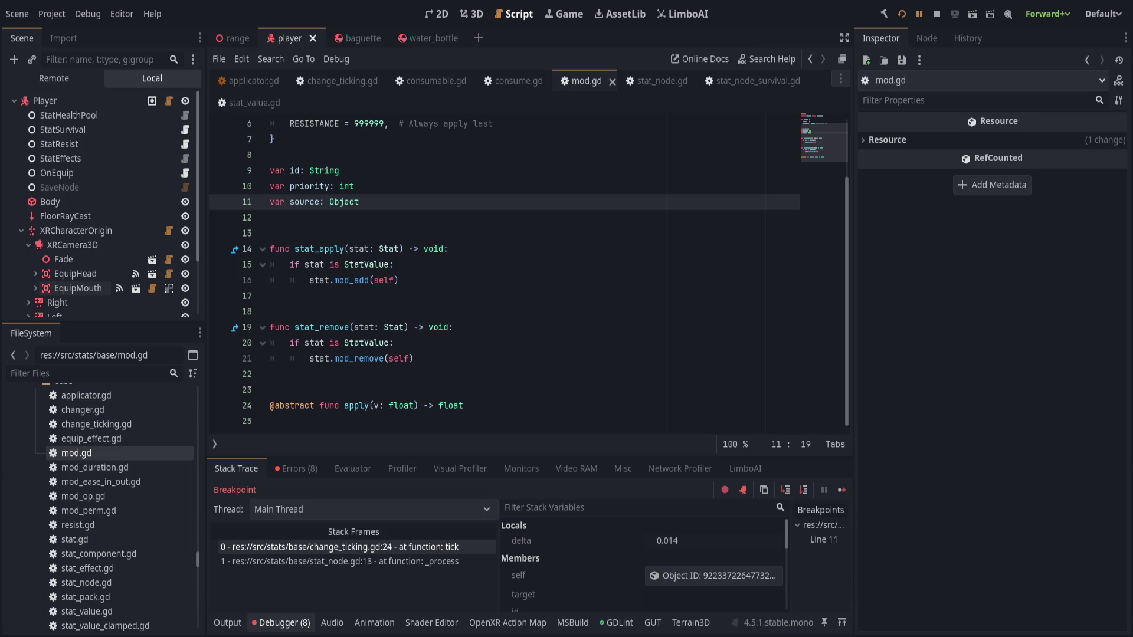
Look over consume.gd, consumable.gd and applicator.gd's Stat type test, ending on change_ticking.gd's apply function
left_click(514, 81)
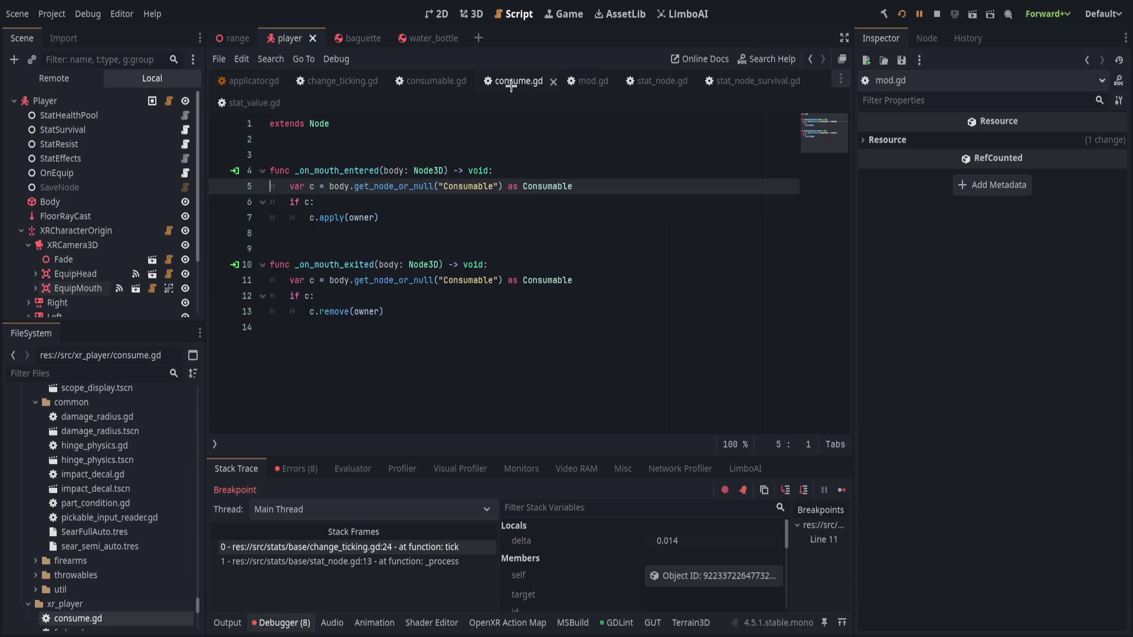
left_click(434, 81)
left_click(341, 81)
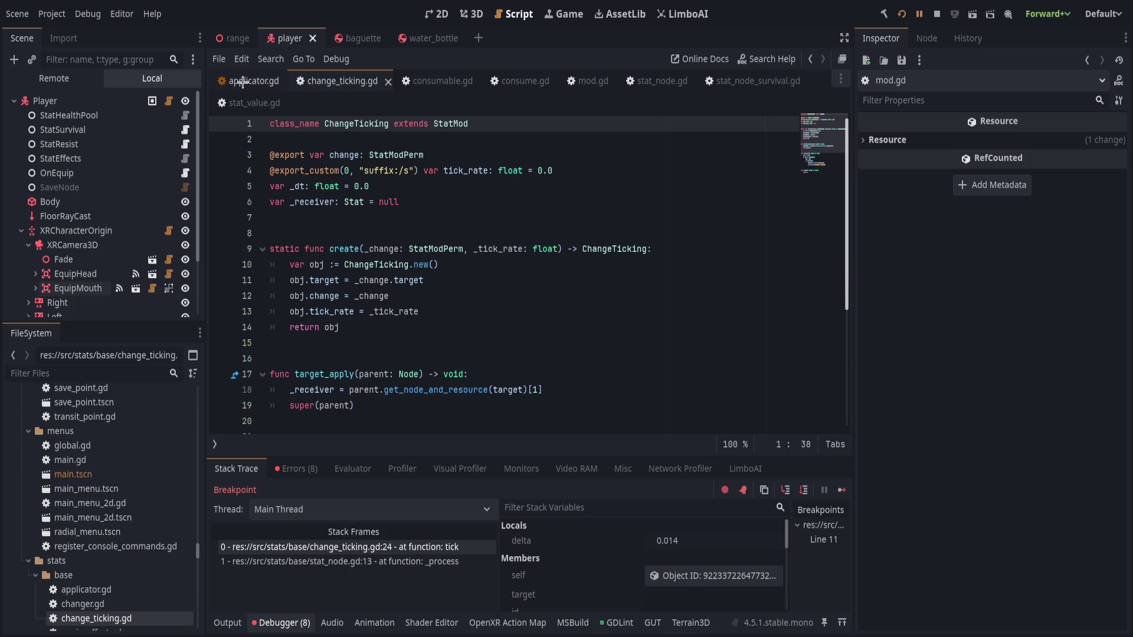
left_click(248, 81)
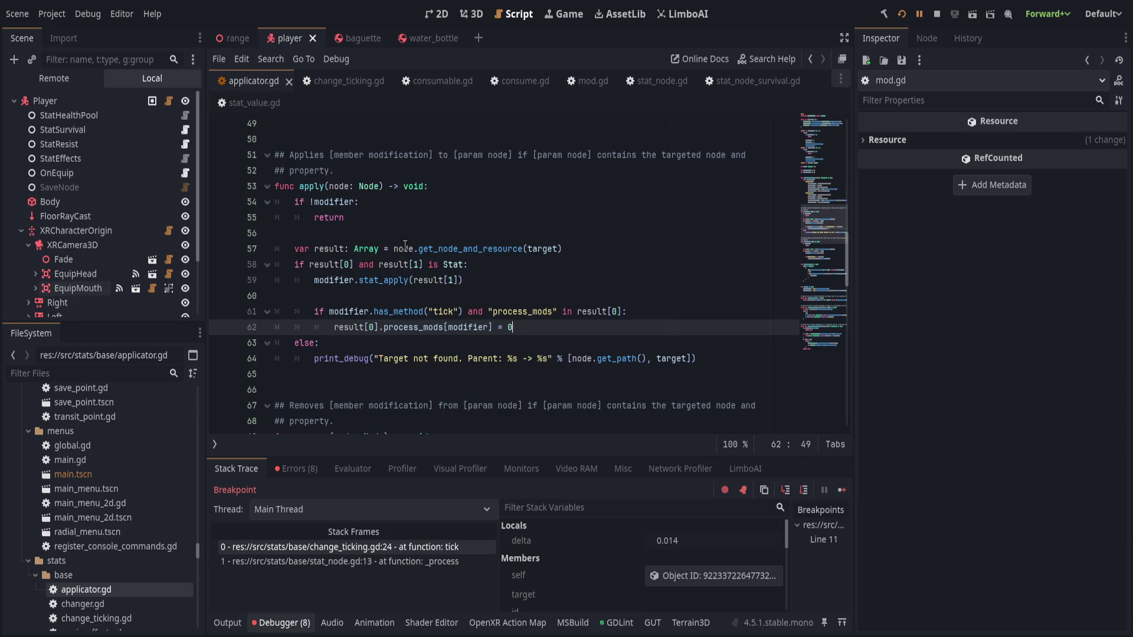
left_click(630, 265)
left_click(341, 80)
scroll(491, 237, "down", 1)
scroll(491, 237, "down", 1)
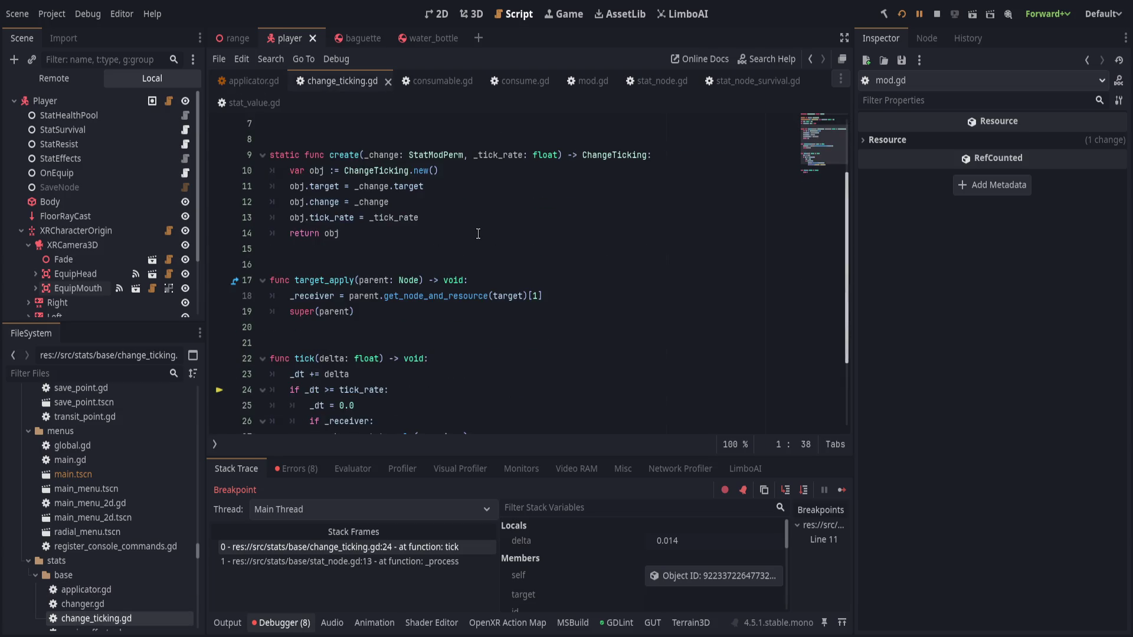
scroll(479, 236, "up", 2)
scroll(478, 235, "down", 1)
scroll(478, 234, "down", 3)
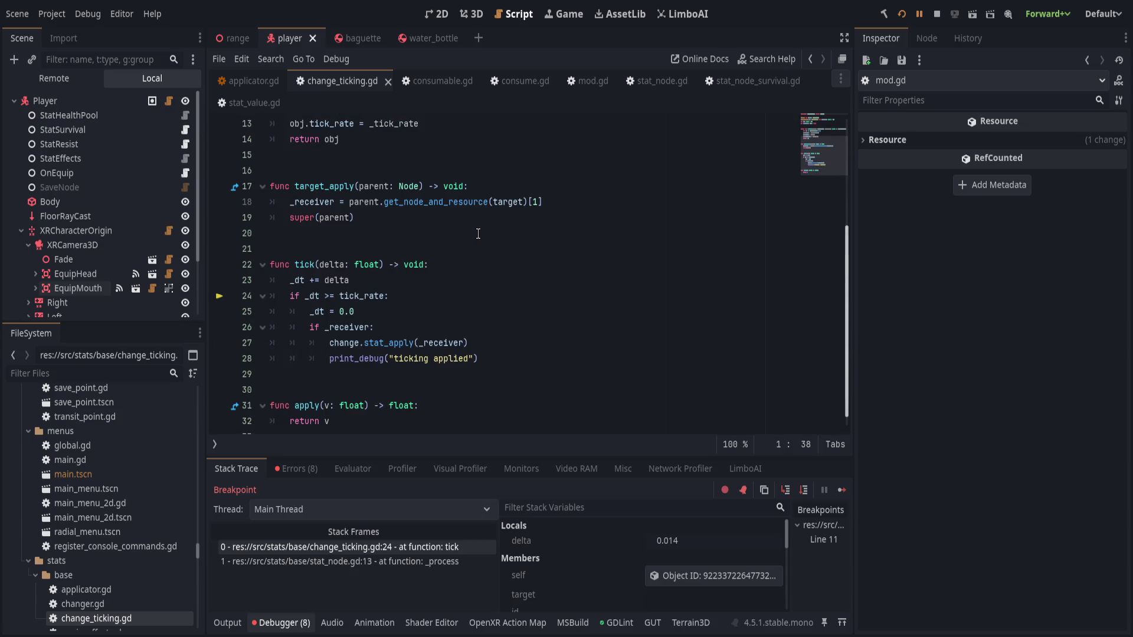
scroll(478, 234, "up", 2)
scroll(405, 337, "down", 1)
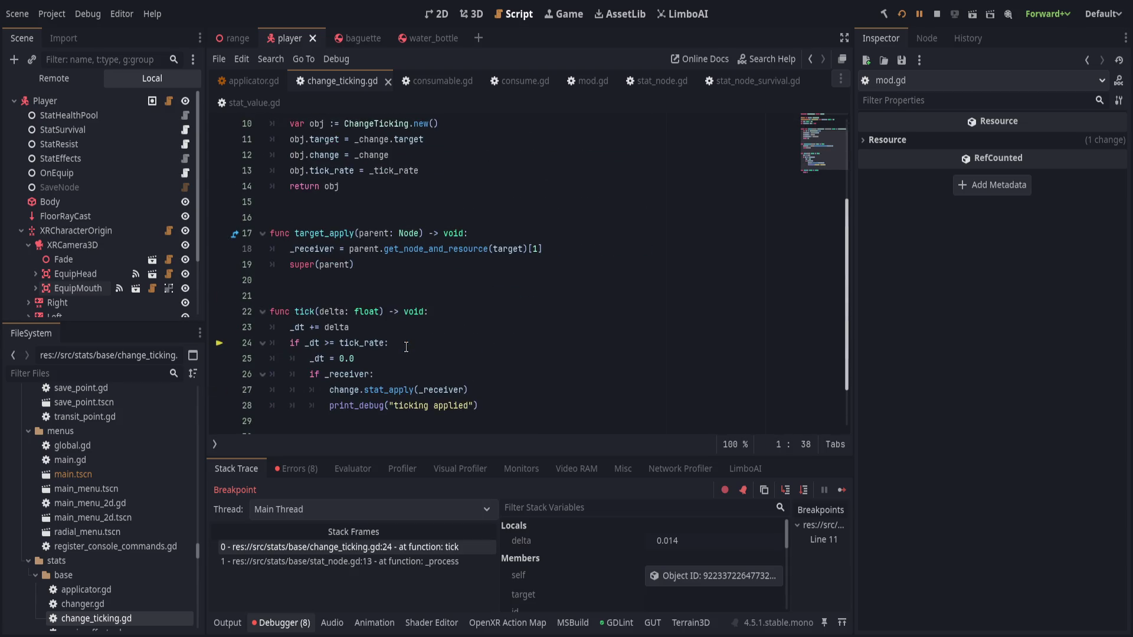
scroll(406, 336, "down", 1)
left_click_drag(390, 406, 392, 368)
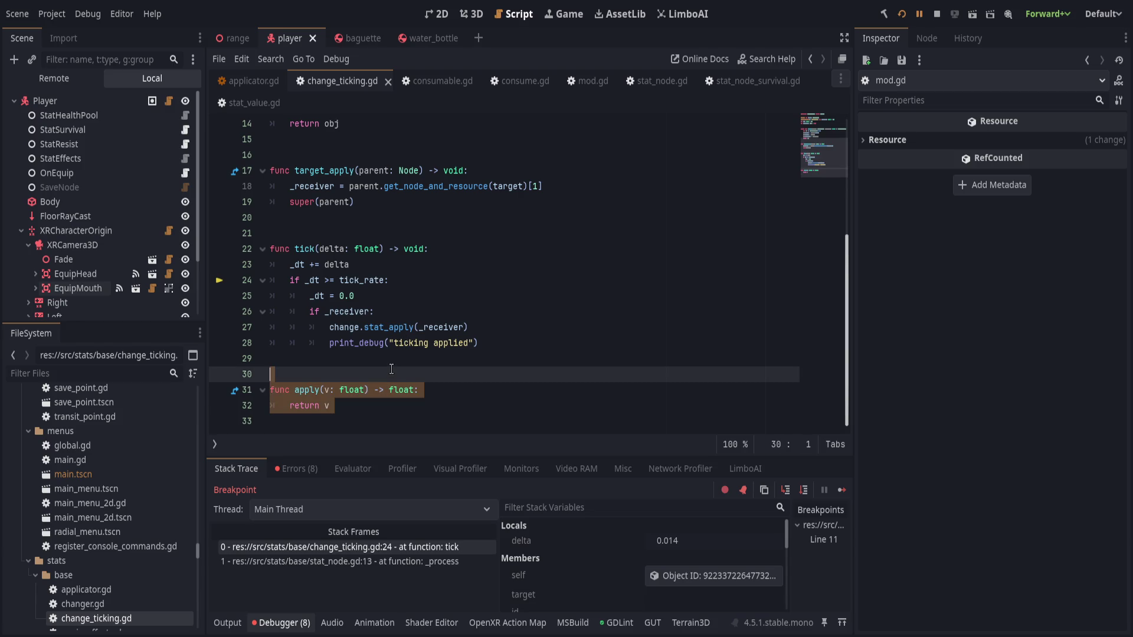
Delete the target_apply function from change_ticking.gd, keeping the return obj line
left_click(392, 368)
scroll(407, 364, "up", 1)
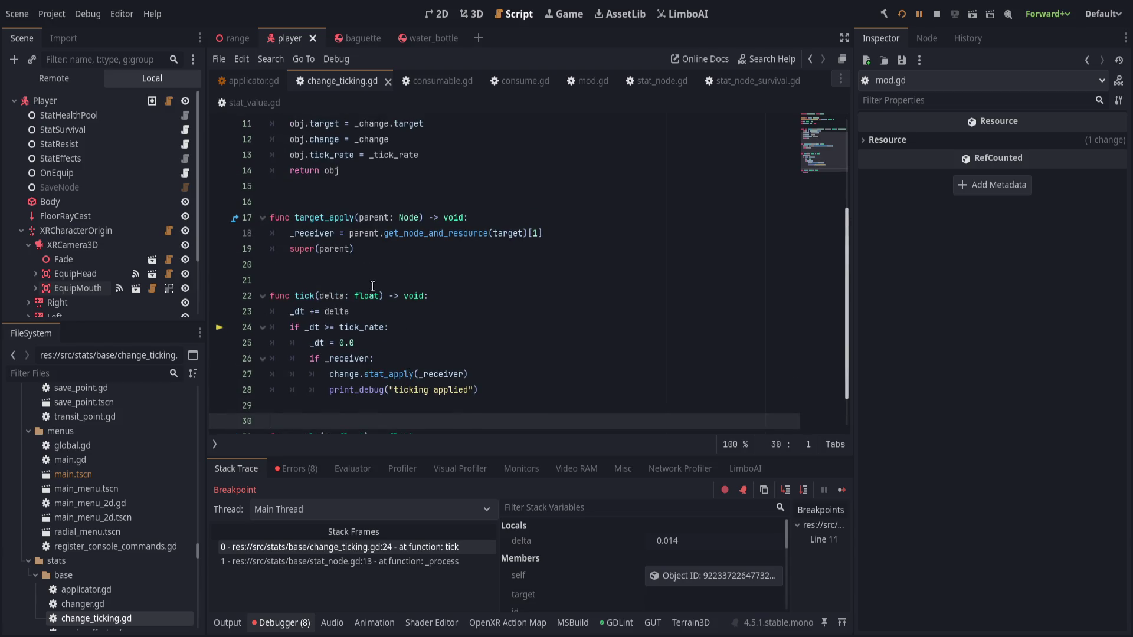
scroll(380, 357, "up", 2)
left_click_drag(381, 358, 379, 267)
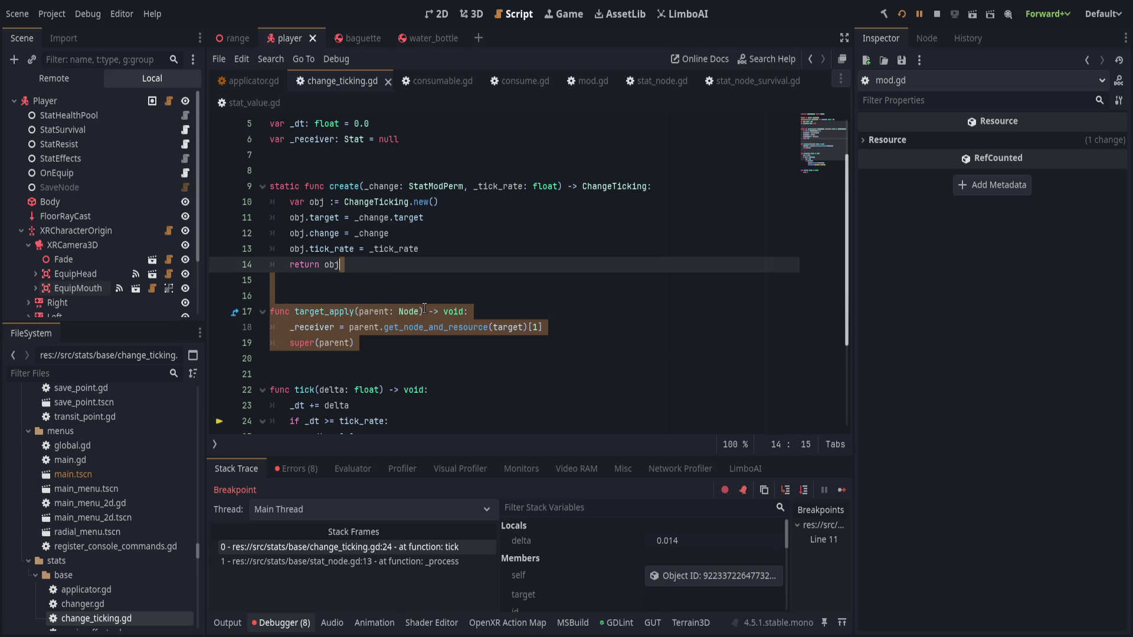
key("shift+Right")
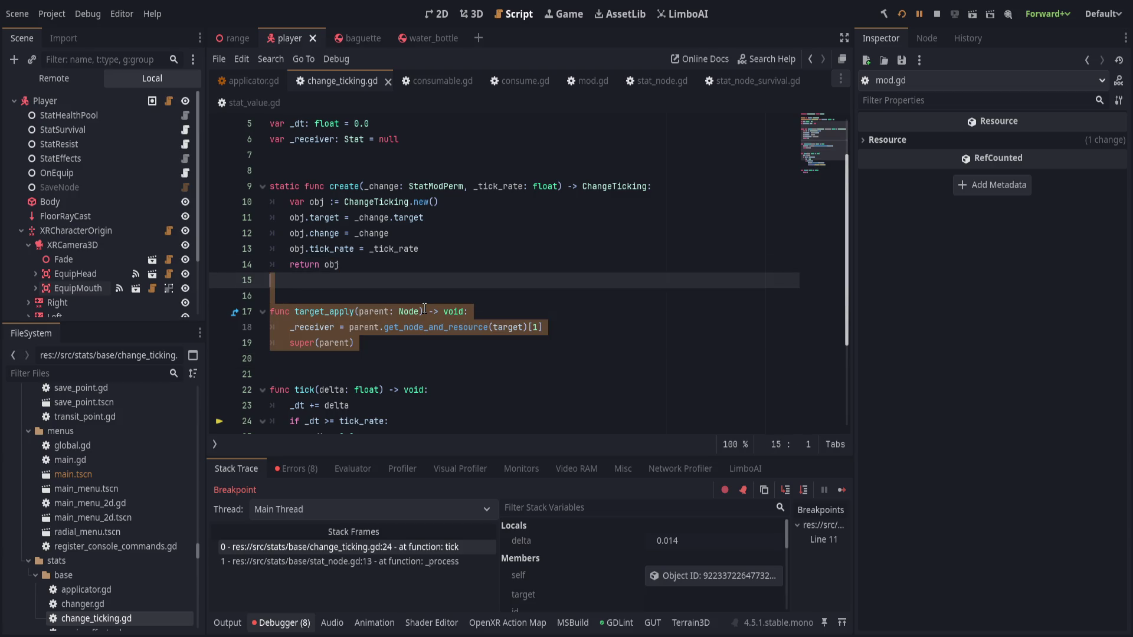
key("Delete")
key("Down")
type("func st")
Add func stat_apply(stat: Stat) setting _receiver = stat and func stat_remove(stat: Stat) setting _receiver = null
key("Return")
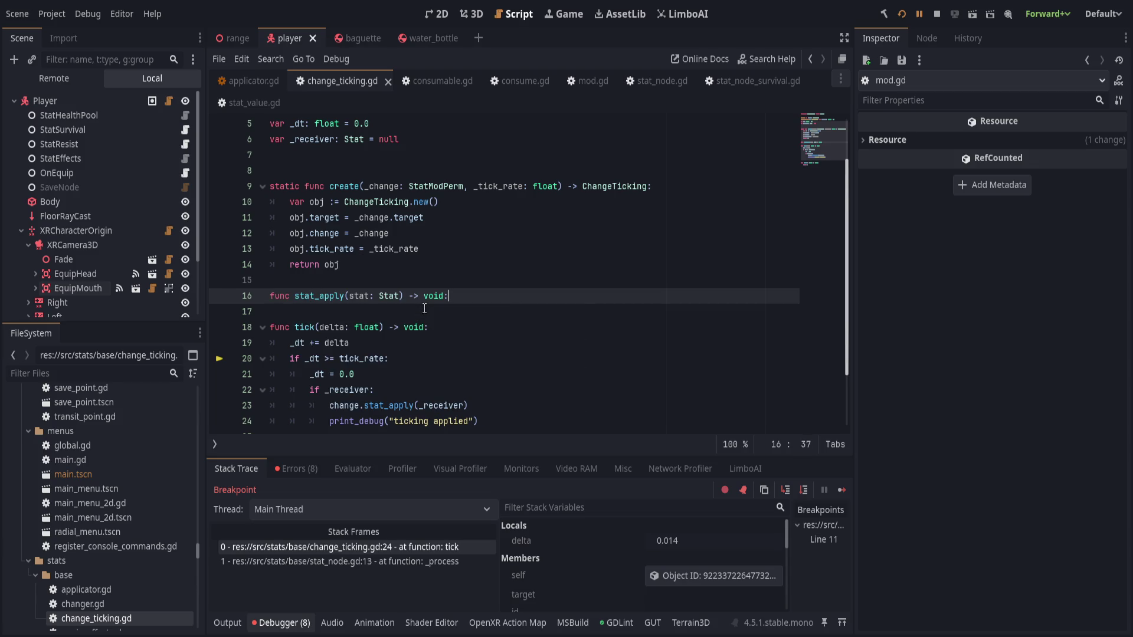
key("Return")
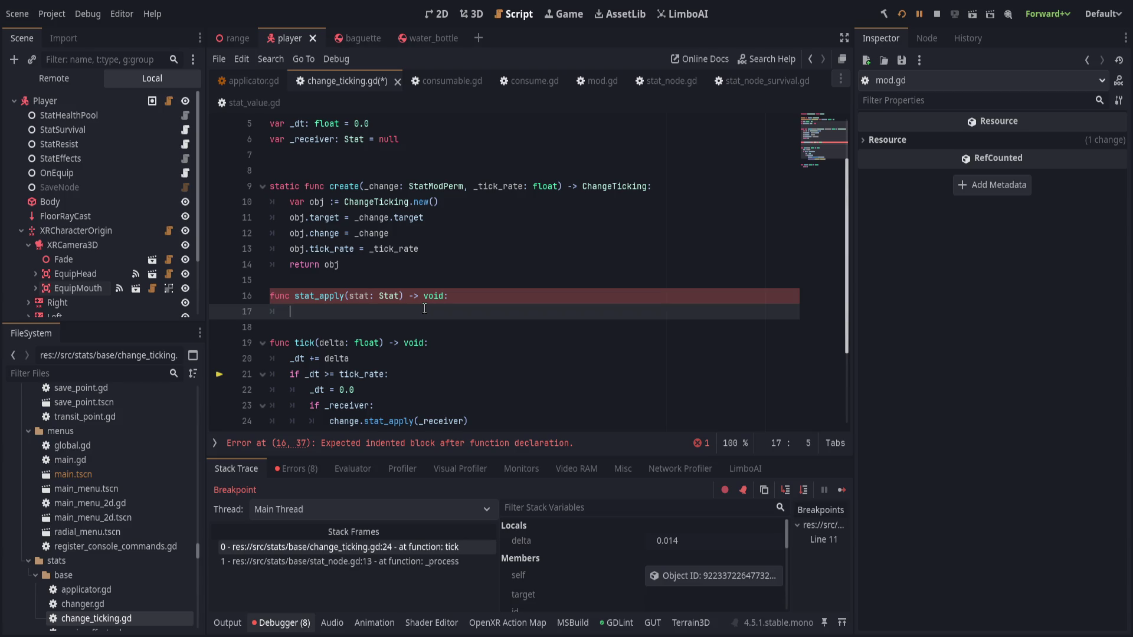
type("_receiver")
type("stat")
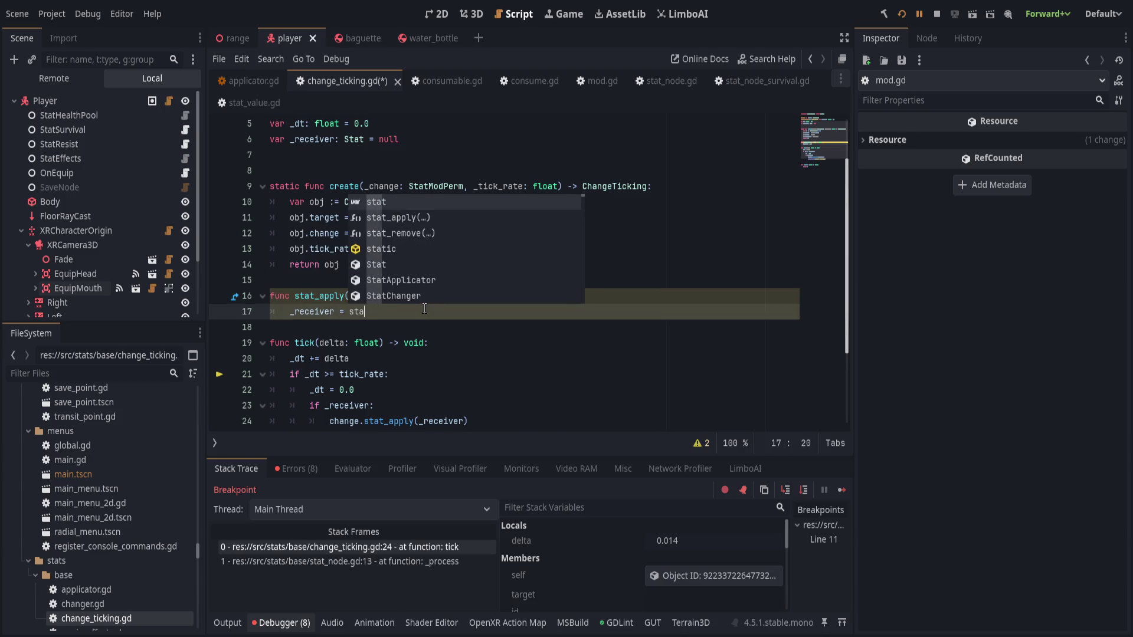
key("Return")
key("Return")
key("Return")
type("func stat_remove(stat: Stat) -> void:")
key("Return")
type("re")
key("Return")
type("= null")
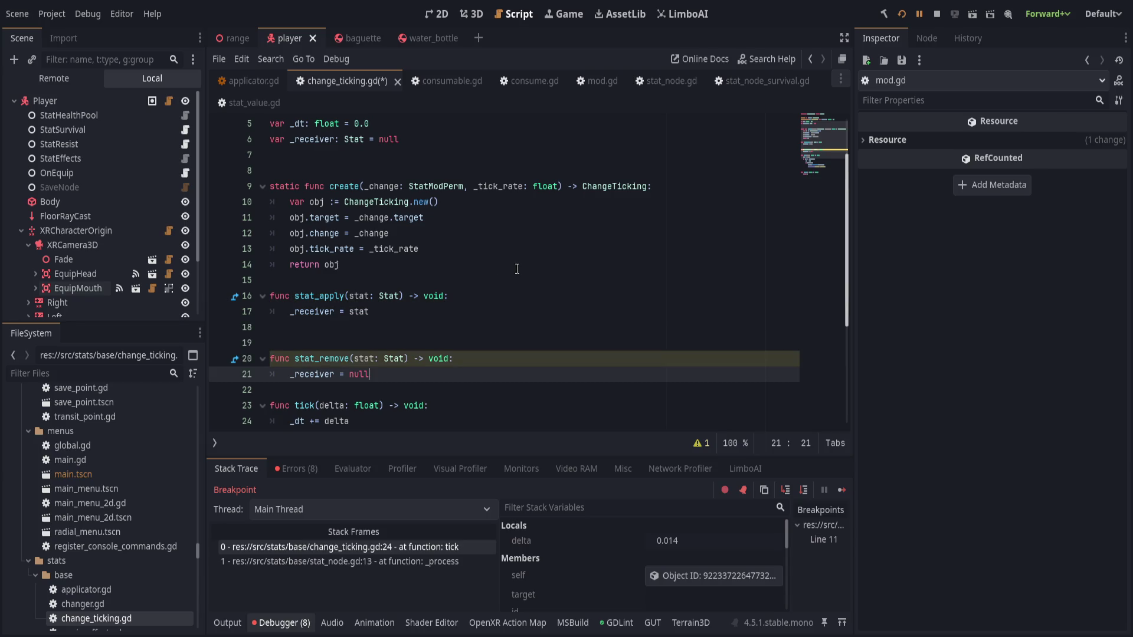
scroll(496, 284, "down", 1)
Prefix stat_remove's unused parameter as _stat, tidy spacing, and save change_ticking.gd
left_click(371, 346)
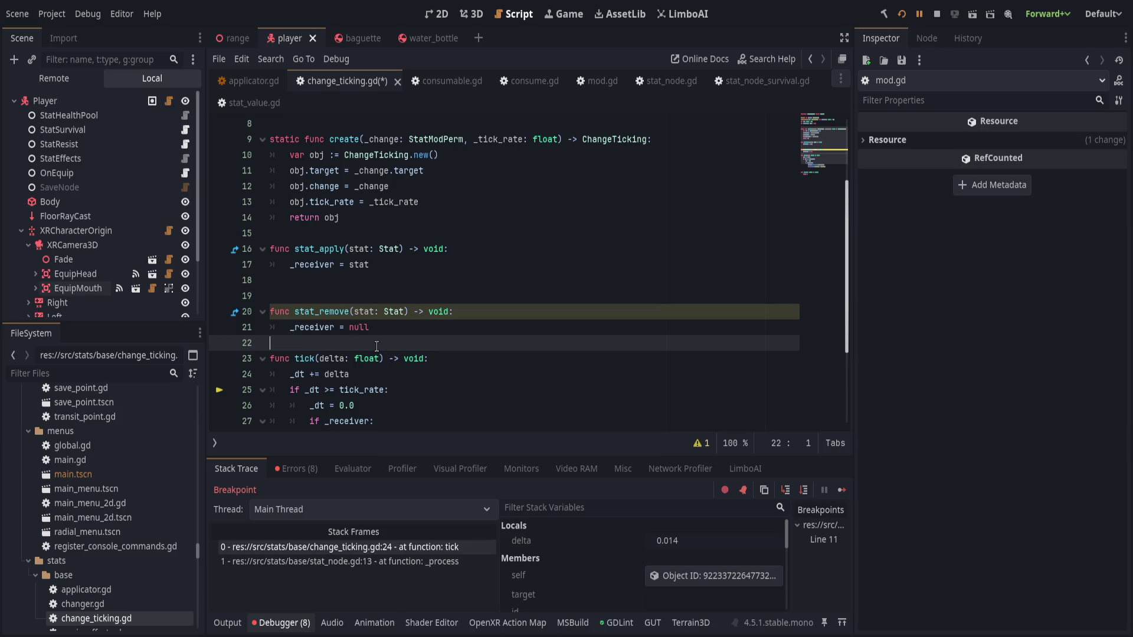
key("Return")
scroll(377, 347, "down", 3)
key("ctrl+s")
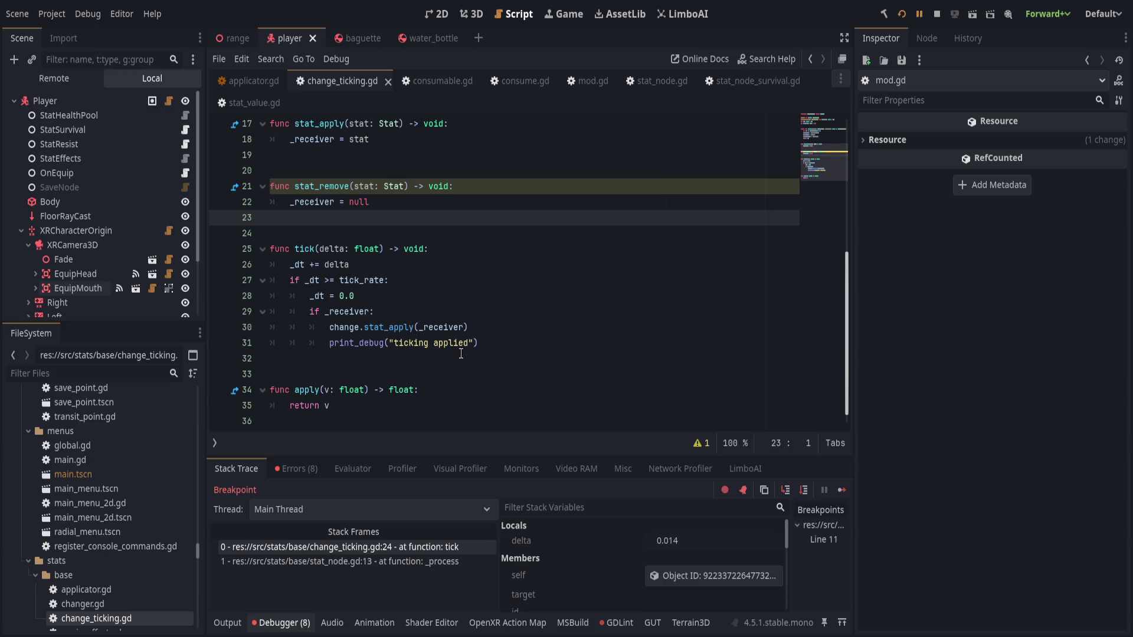
left_click(351, 187)
type("_")
key("End")
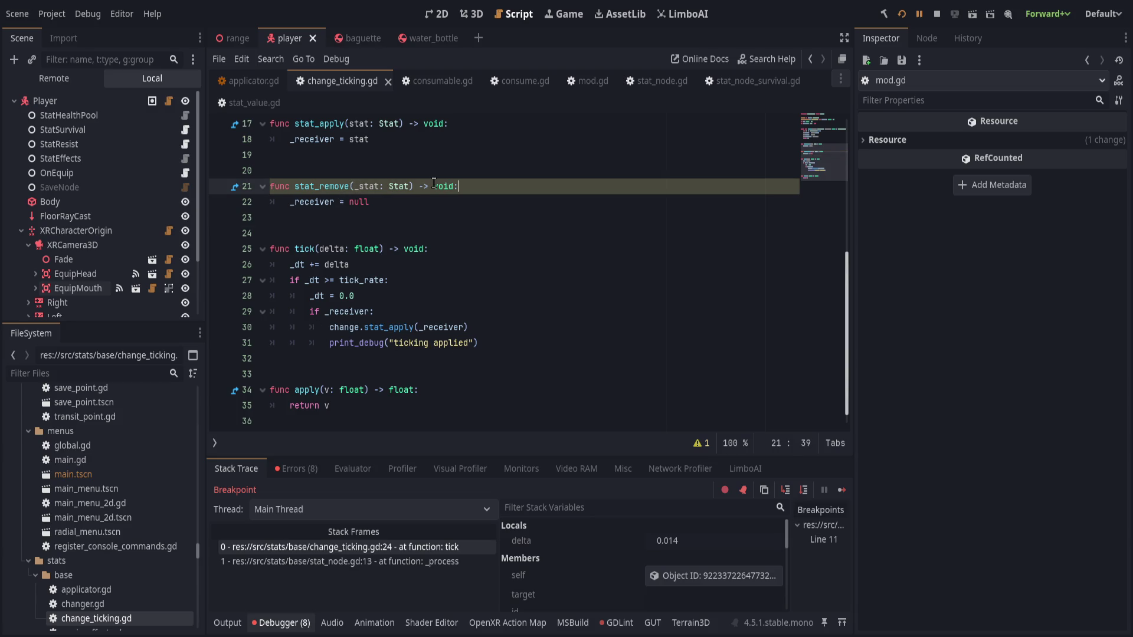
left_click(433, 316)
key("ctrl+s")
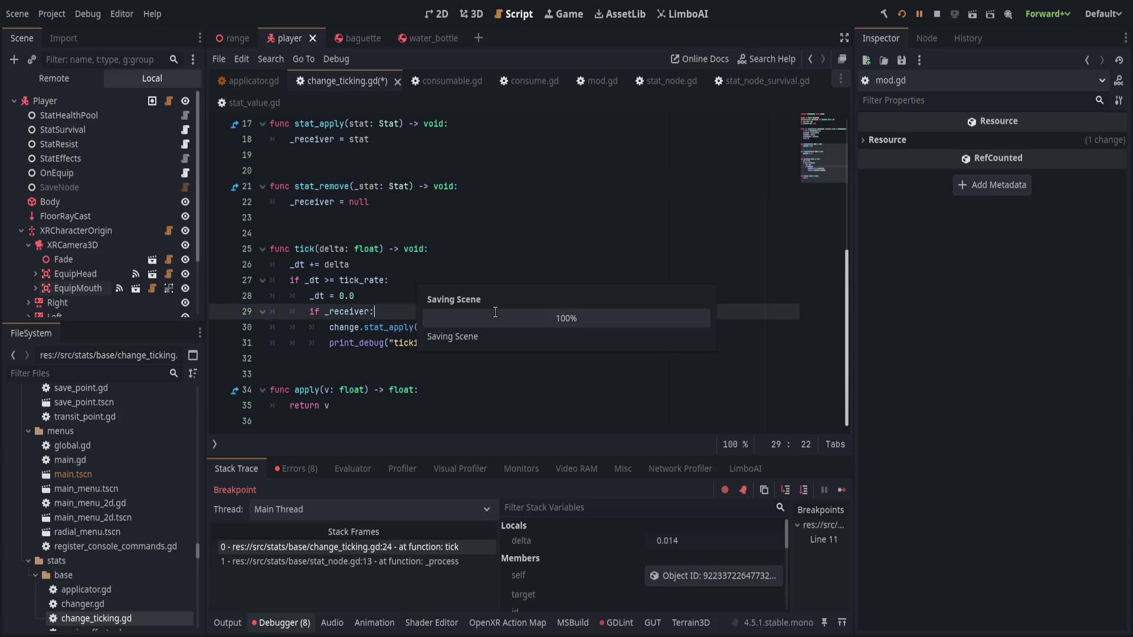
Follow the _receiver reference to open the changer.gd script
key("Left")
key("Left")
key("Left")
scroll(495, 312, "up", 1)
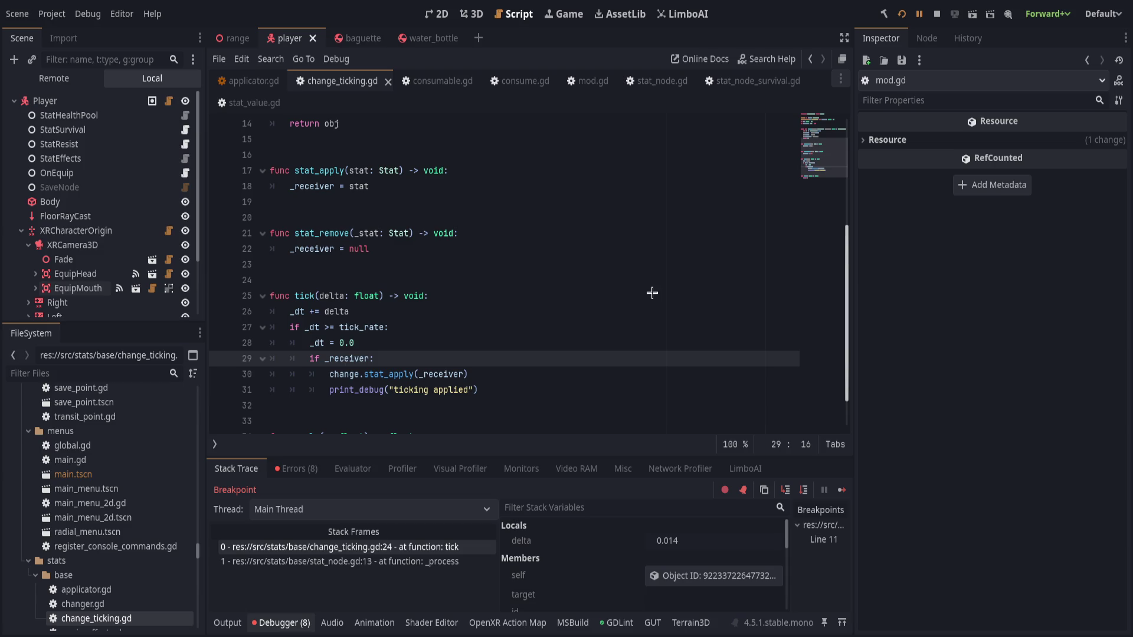
key("F11")
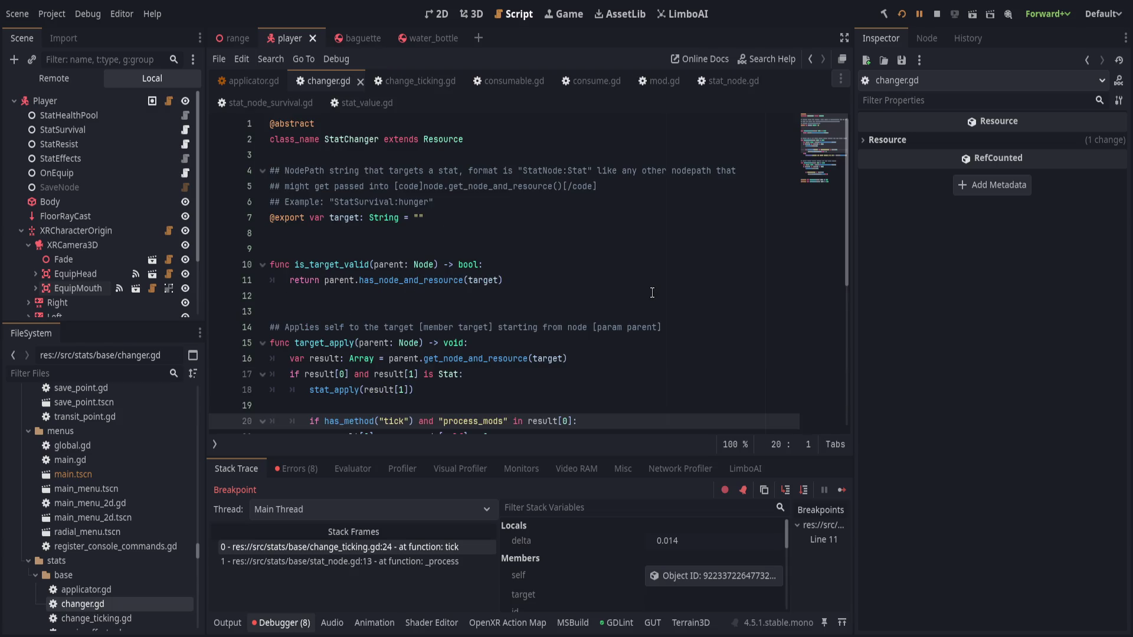
scroll(631, 283, "down", 6)
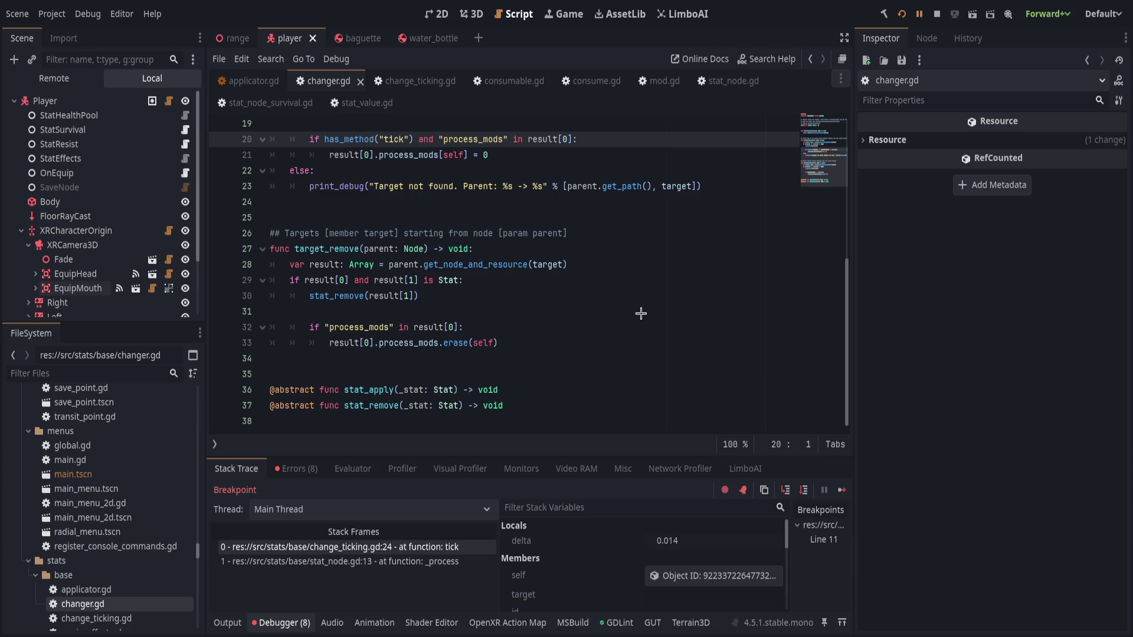
Open mod_perm.gd, then review the upper part of applicator.gd and change_ticking.gd
key("F11")
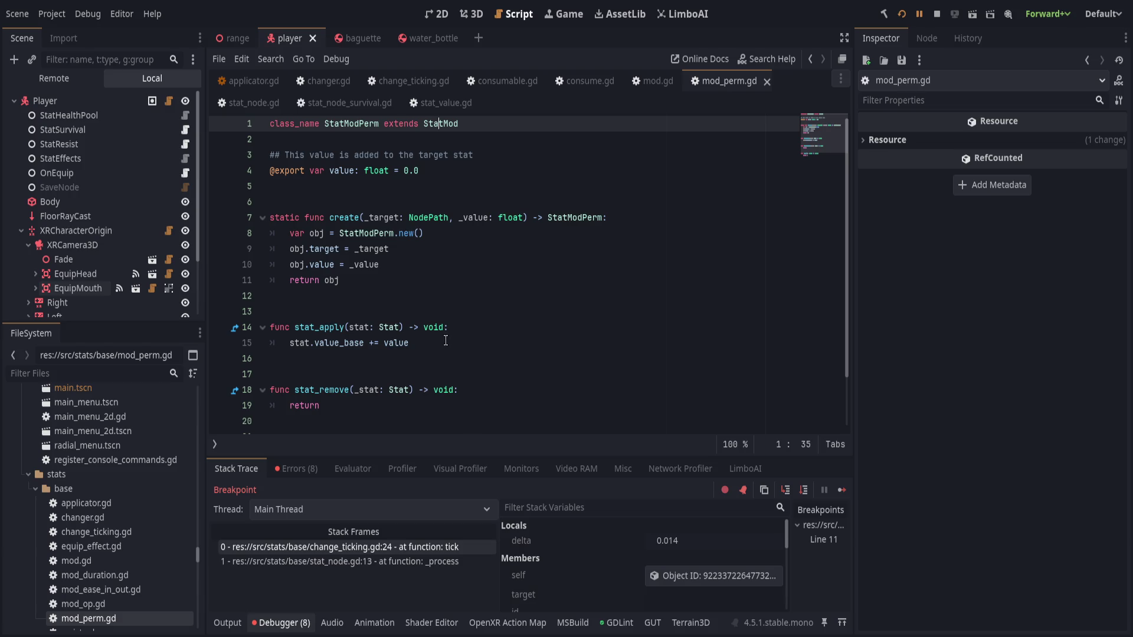
left_click(251, 80)
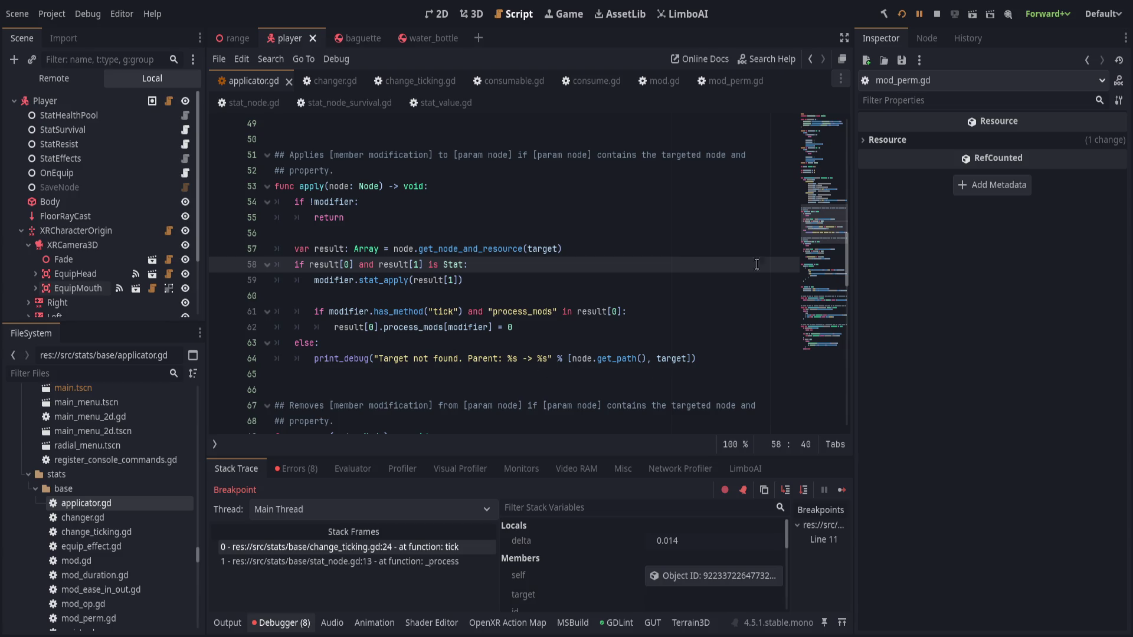
left_click(825, 173)
left_click_drag(825, 173, 815, 120)
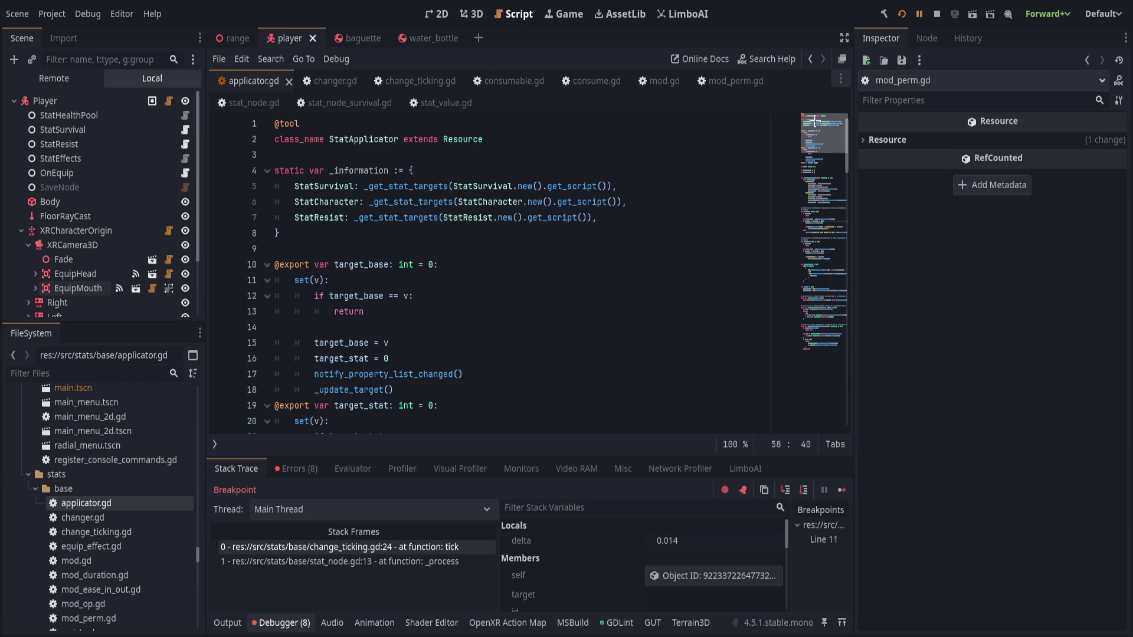
scroll(632, 347, "down", 5)
scroll(641, 347, "down", 5)
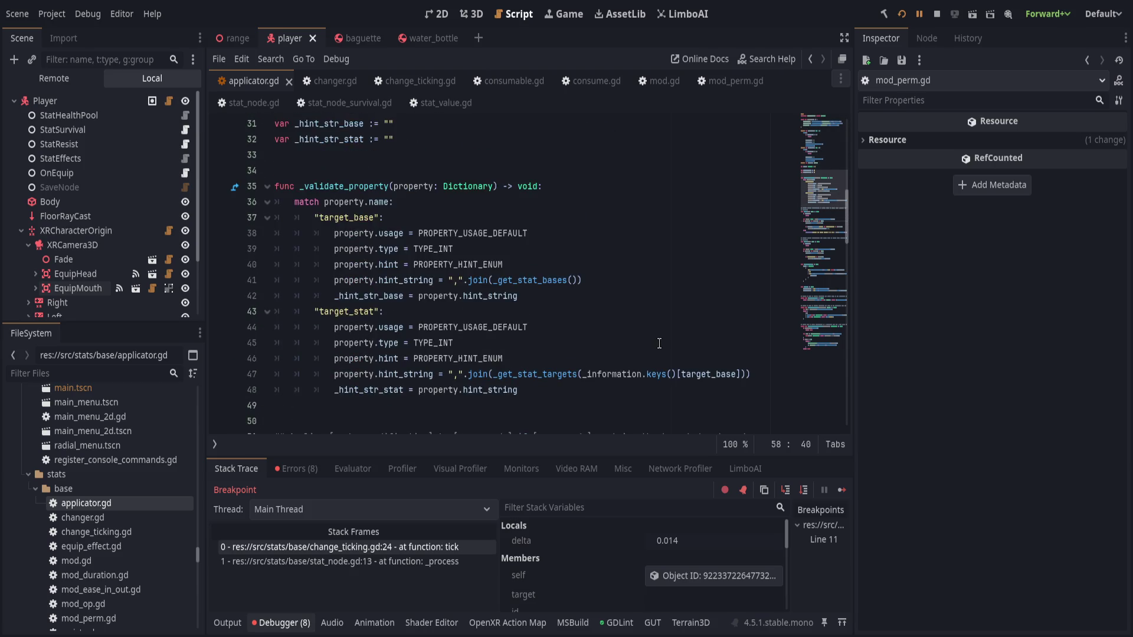
scroll(655, 345, "down", 5)
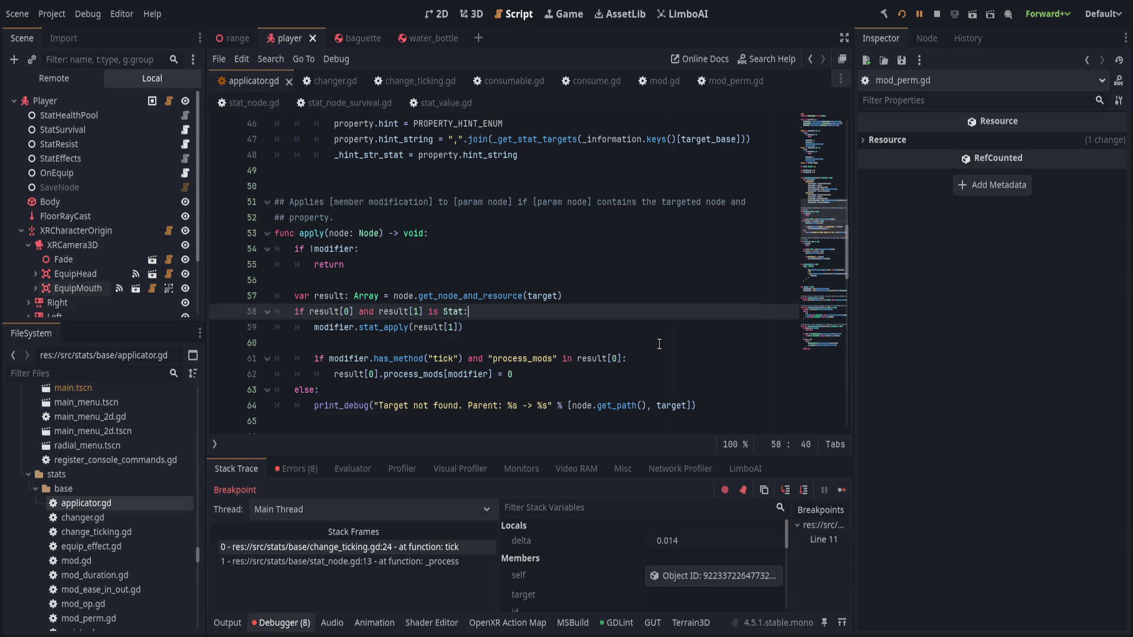
scroll(660, 344, "down", 1)
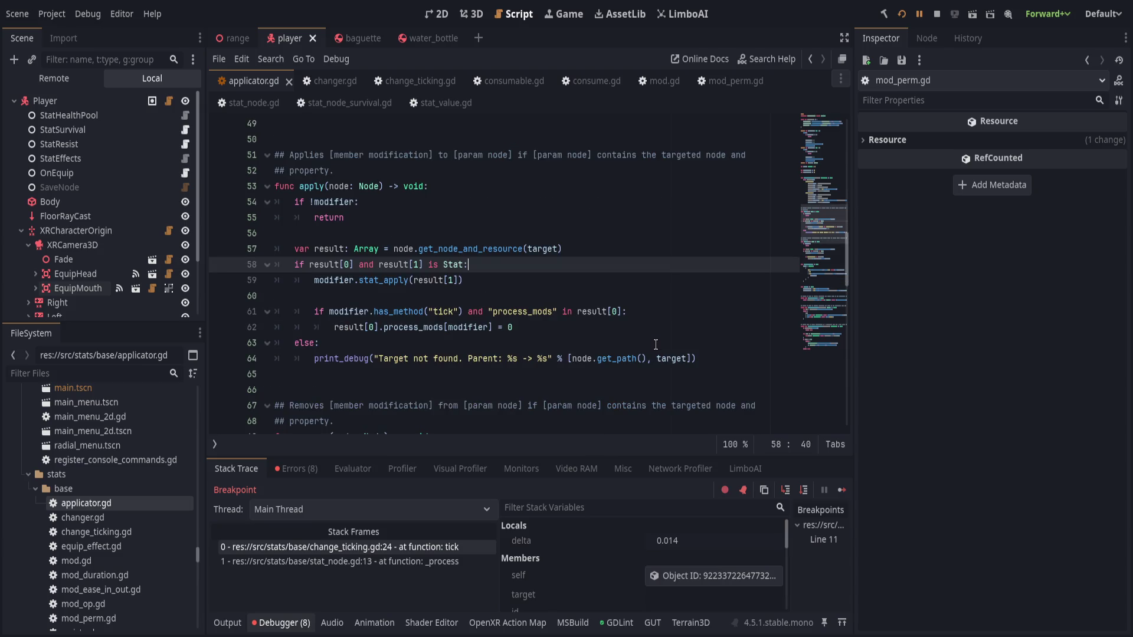
scroll(652, 345, "up", 1)
left_click(414, 81)
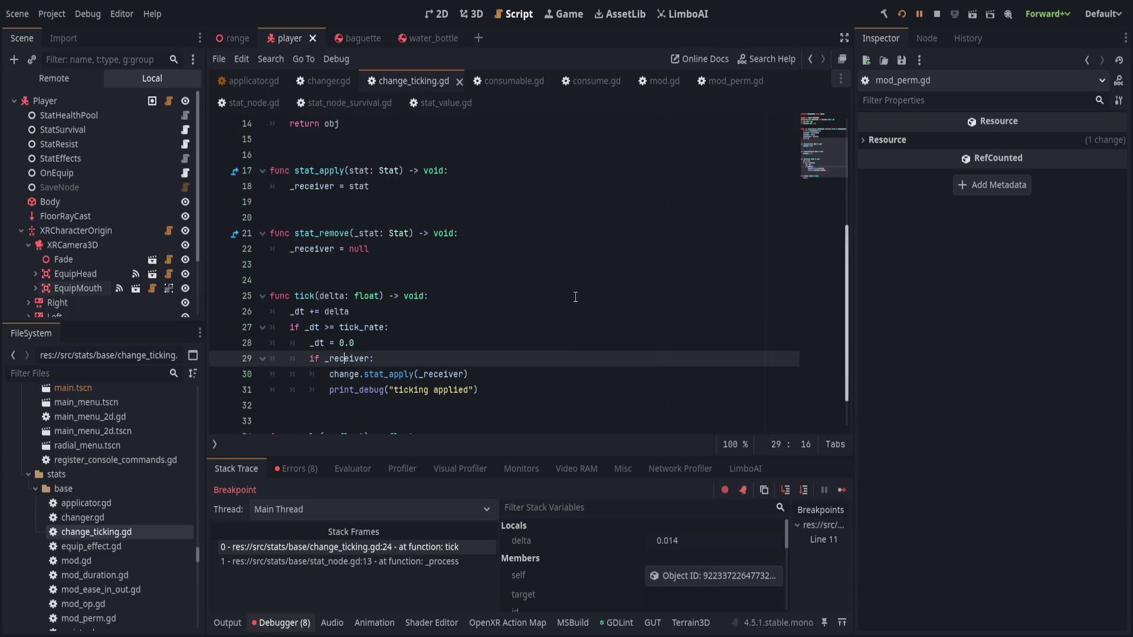
scroll(571, 336, "up", 5)
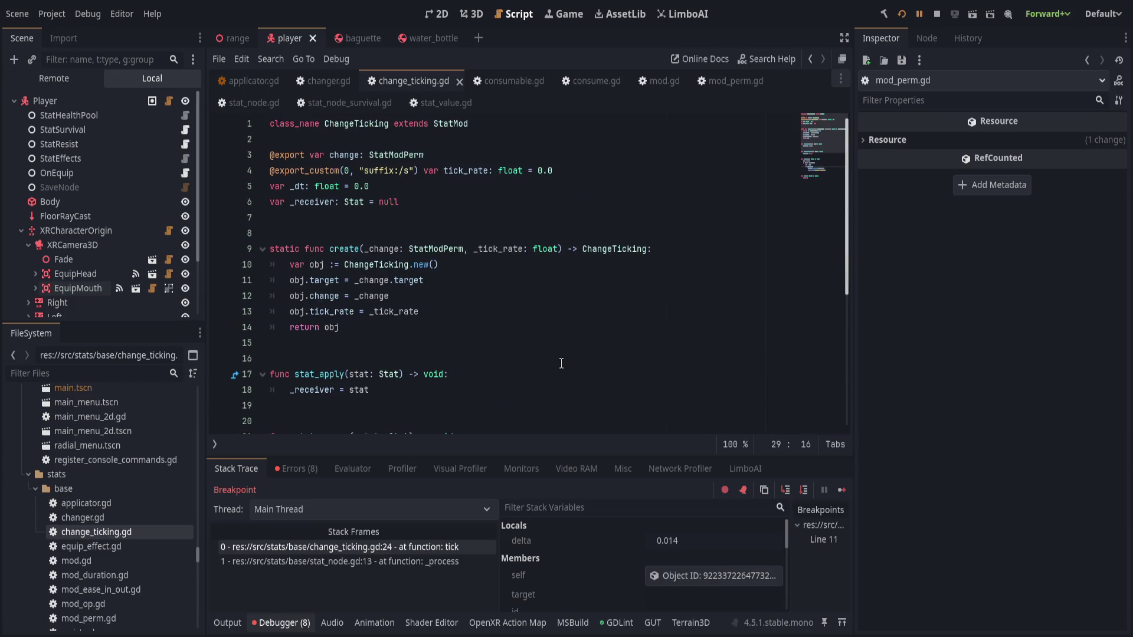
Compare changer.gd with change_ticking.gd, close changer.gd, and land in change_ticking's create function
left_click(329, 81)
left_click(417, 80)
left_click(322, 80)
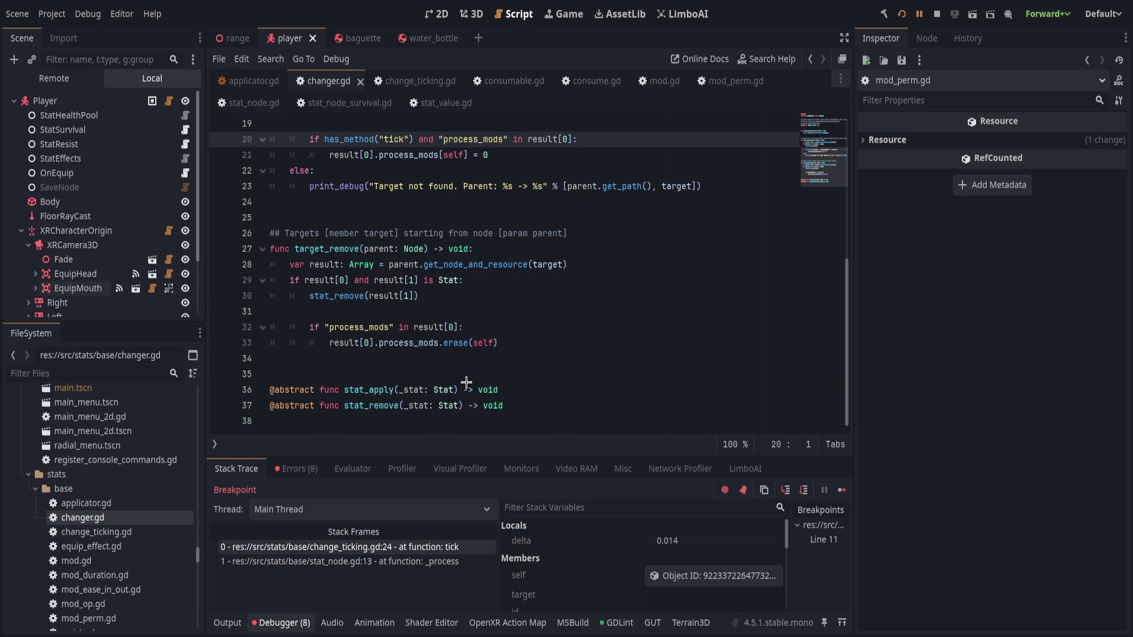
key("ctrl+w")
left_click(448, 295)
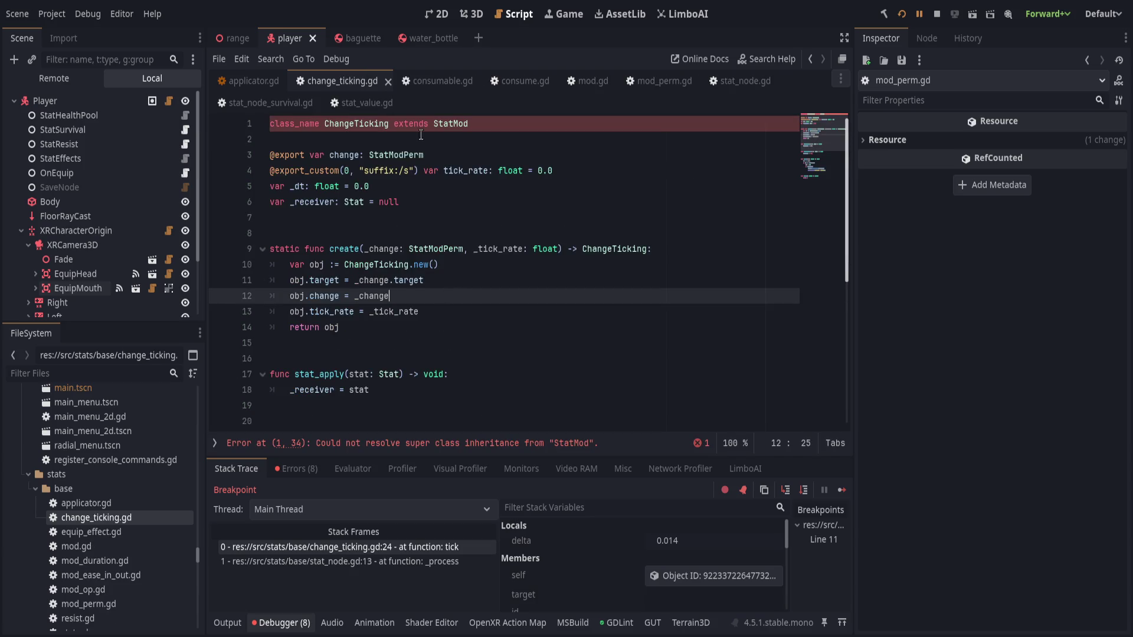
Run a project-wide find-in-files for remaining Changer references and close the results
left_click(450, 206)
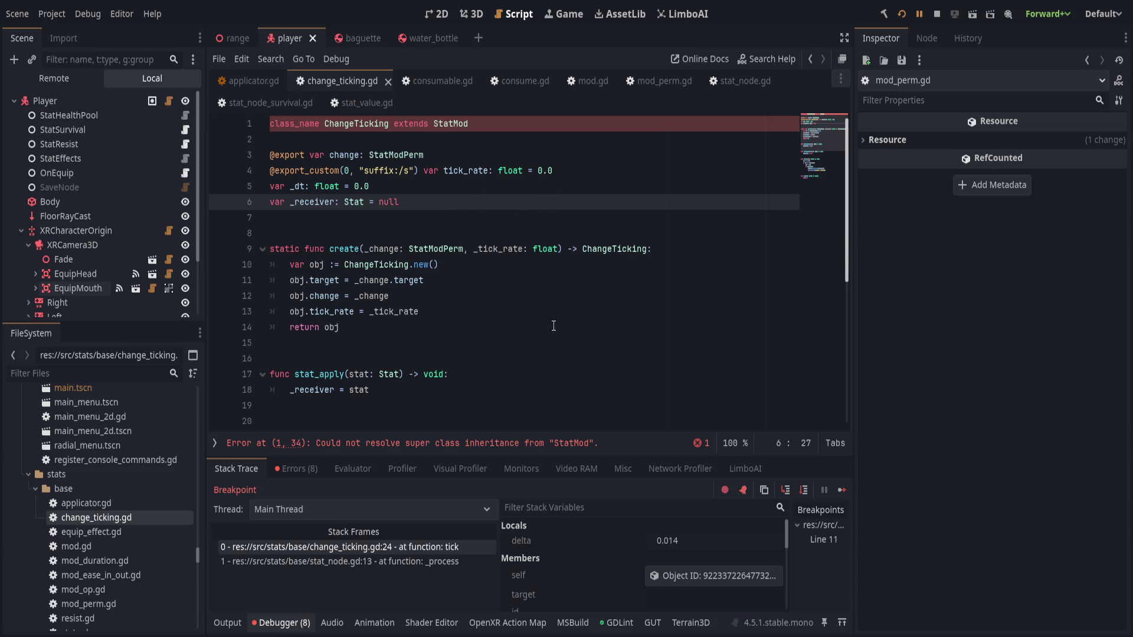
key("ctrl+shift+r")
type("Changer")
key("Return")
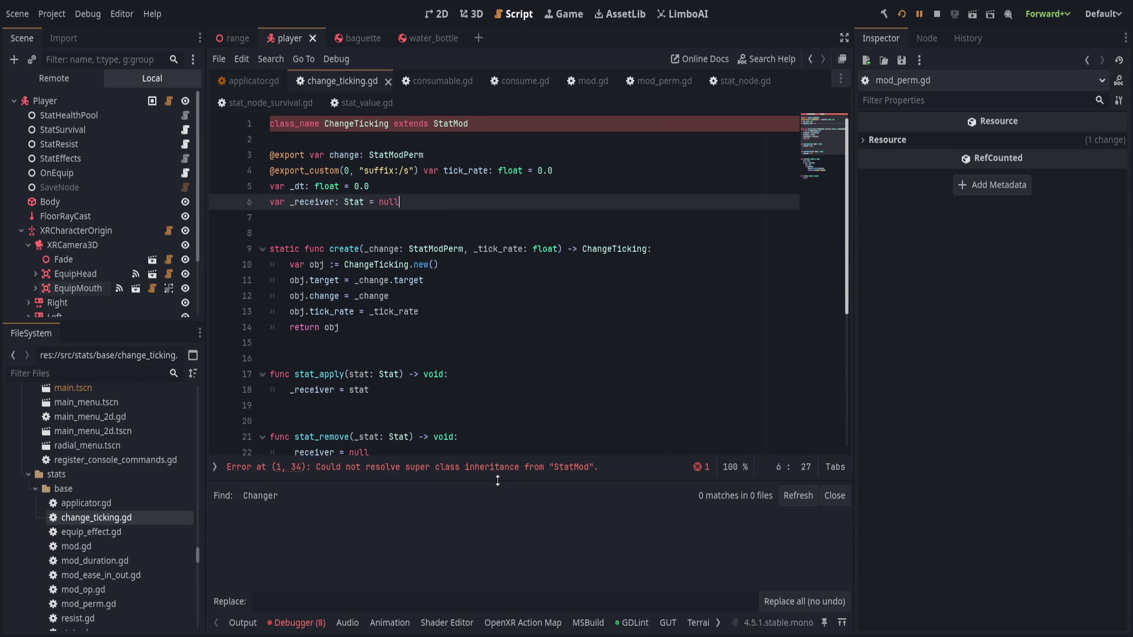
left_click(827, 462)
left_click(434, 358)
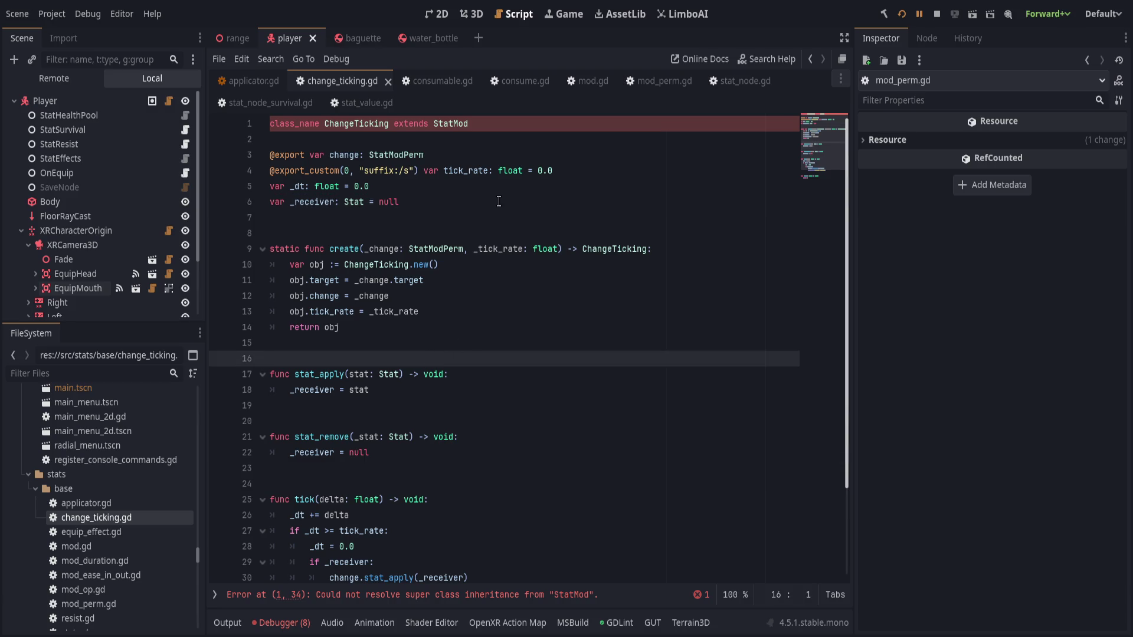
Jump to the inheritance error line and open the StatMod base script mod.gd
left_click(458, 596)
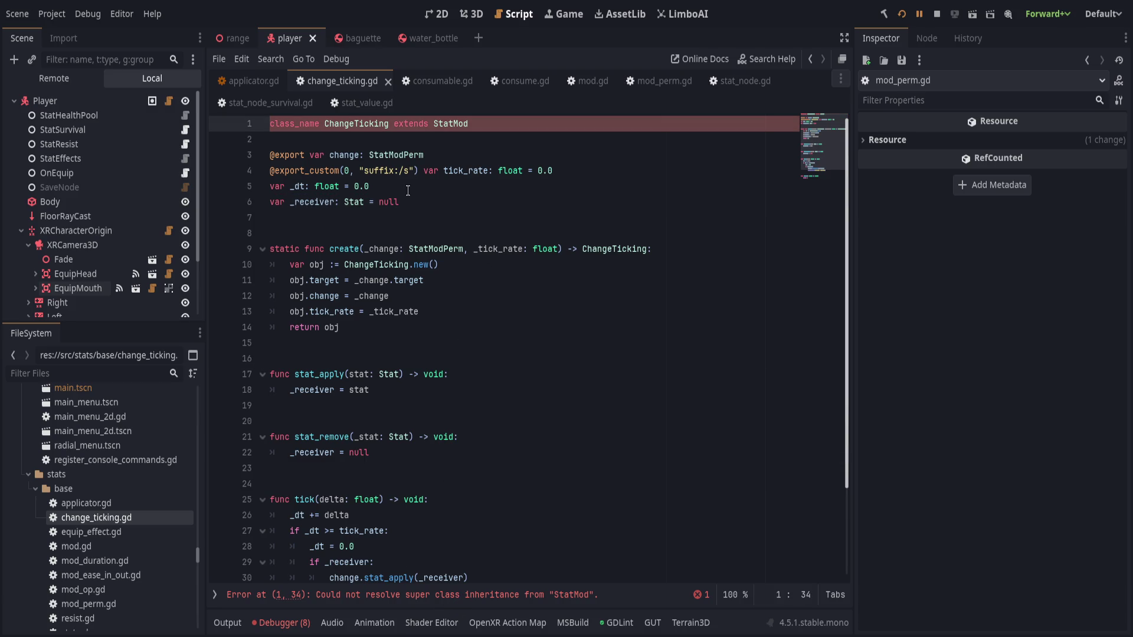
left_click(438, 201)
left_click(450, 124)
left_click(451, 124, "ctrl")
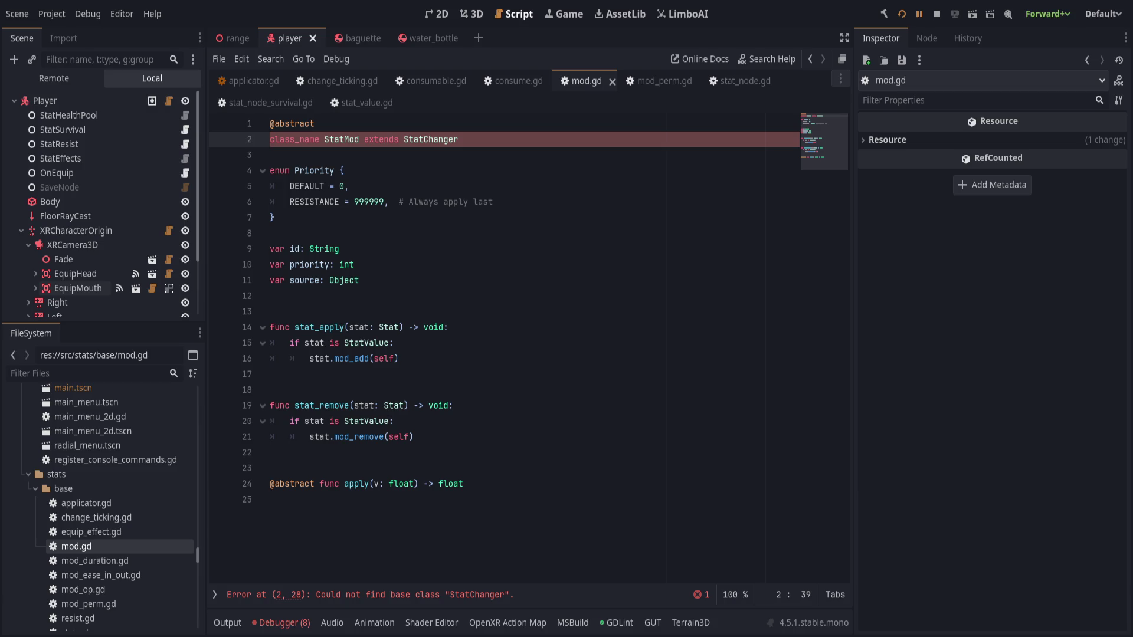
Inspect mod.gd's lines, check the output log and error list, then hide the bottom panel
left_click(474, 382)
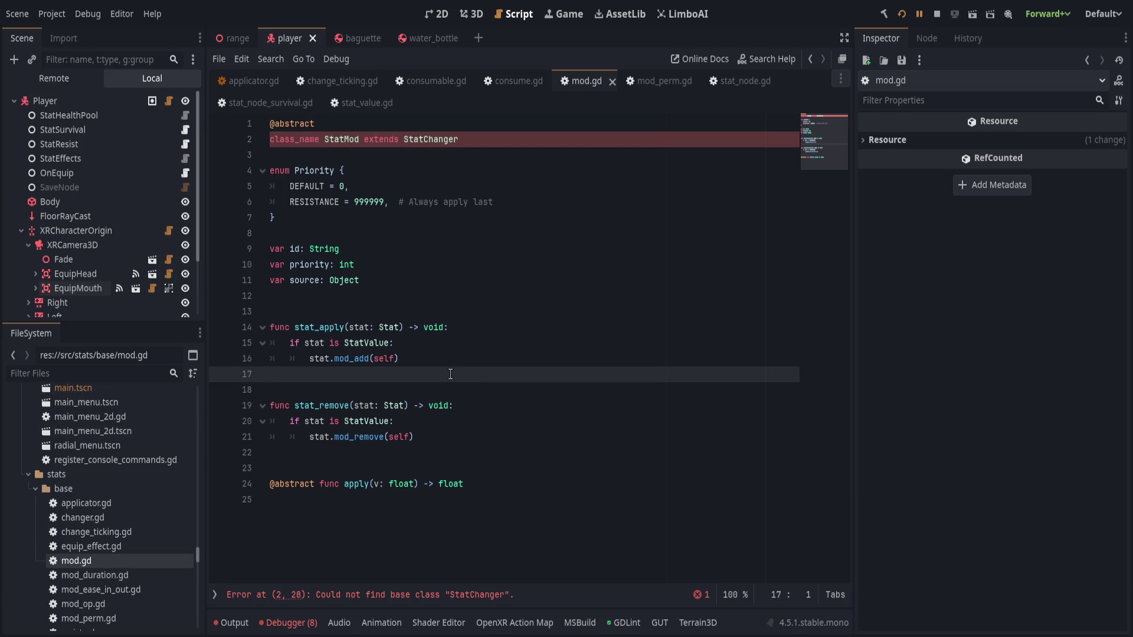
left_click(478, 234)
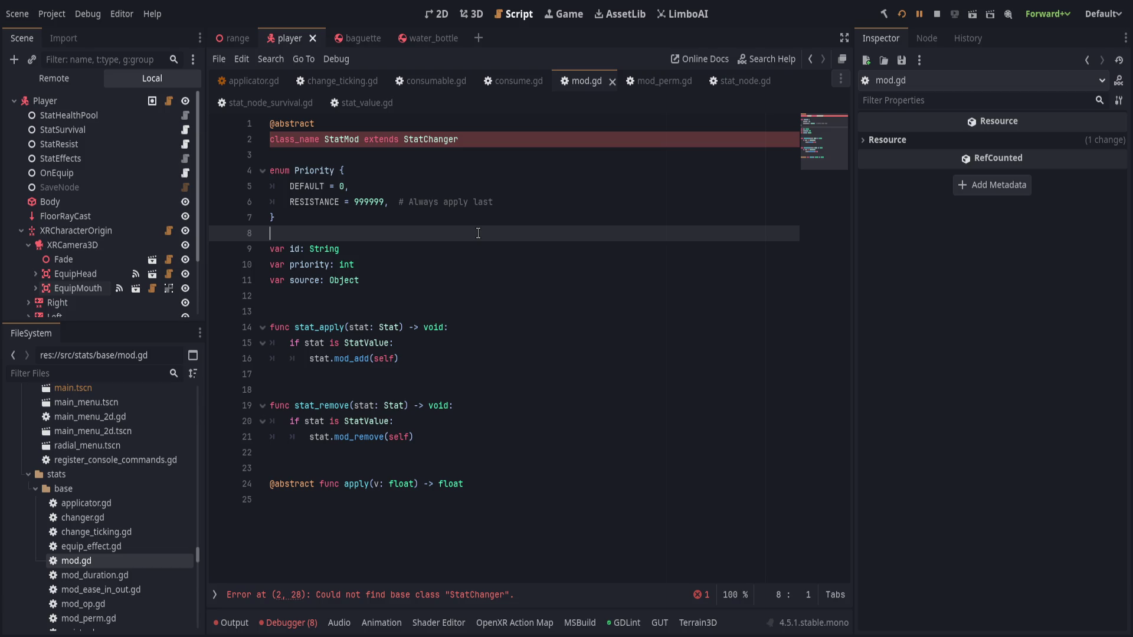
left_click(519, 81)
left_click(586, 80)
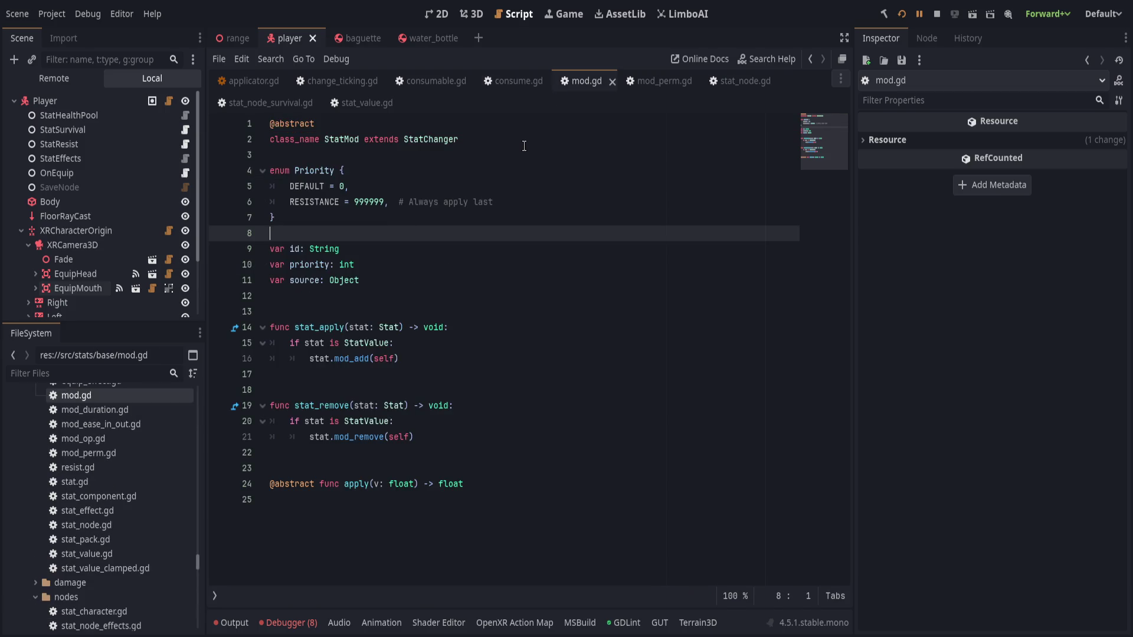
left_click(523, 150)
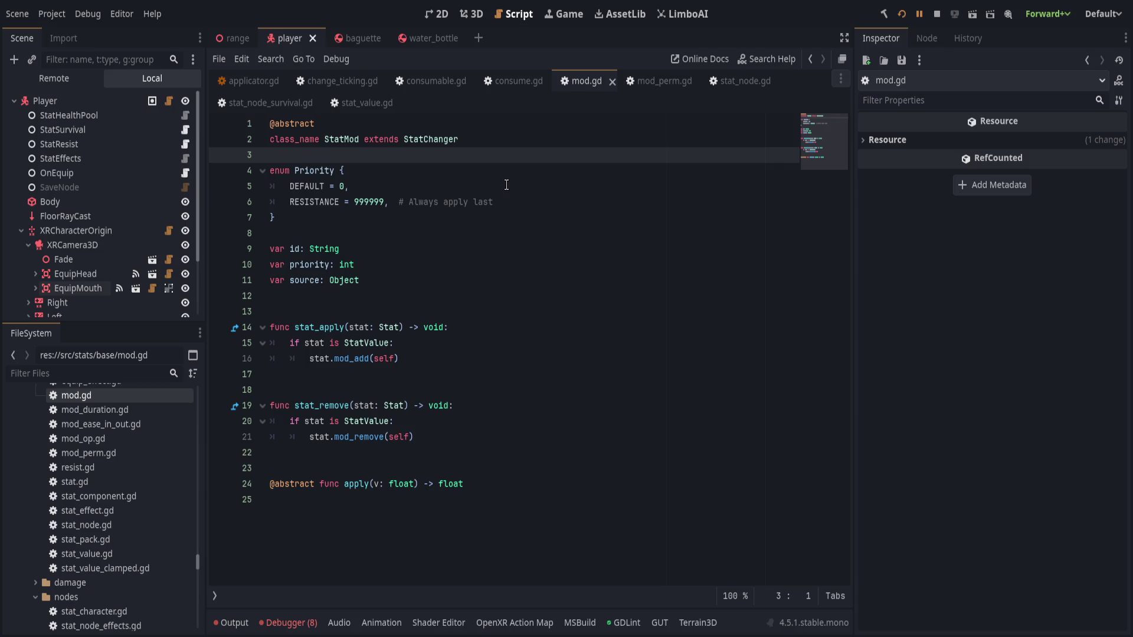
left_click(232, 622)
left_click(297, 458)
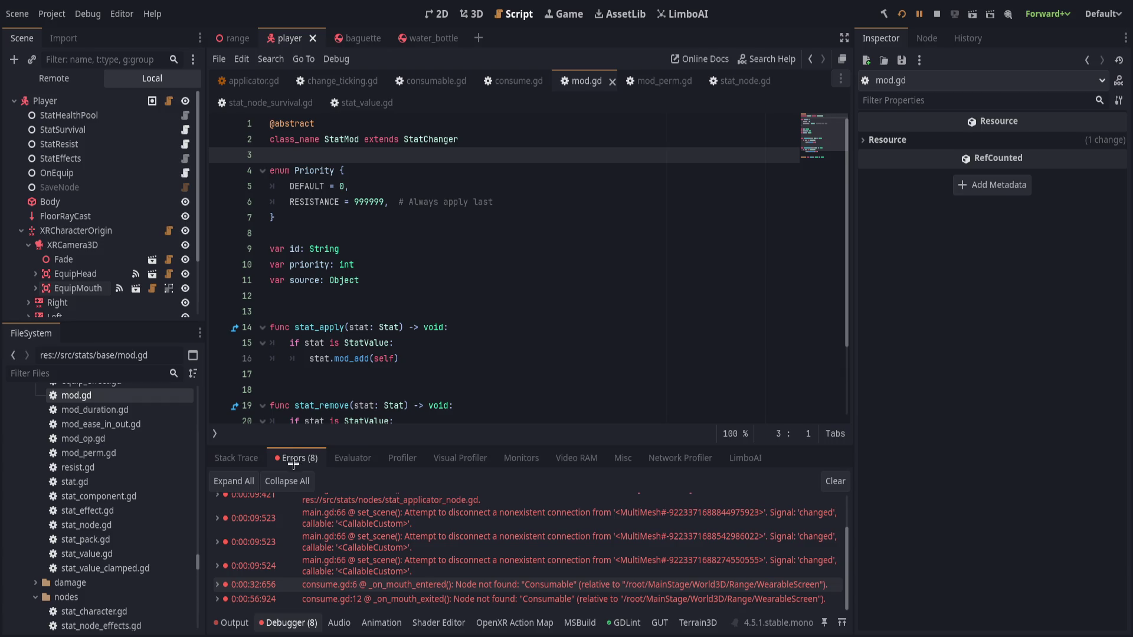
key("ctrl+j")
left_click(342, 299)
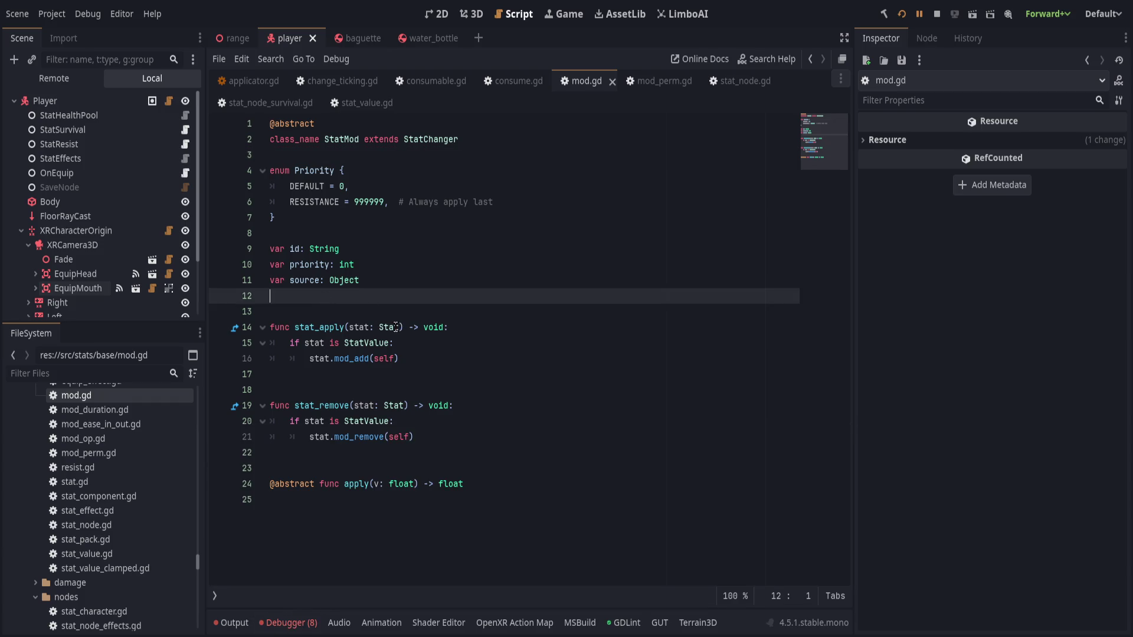
Flip through mod_perm.gd, mod.gd, consume.gd, consumable.gd and change_ticking.gd
left_click(635, 83)
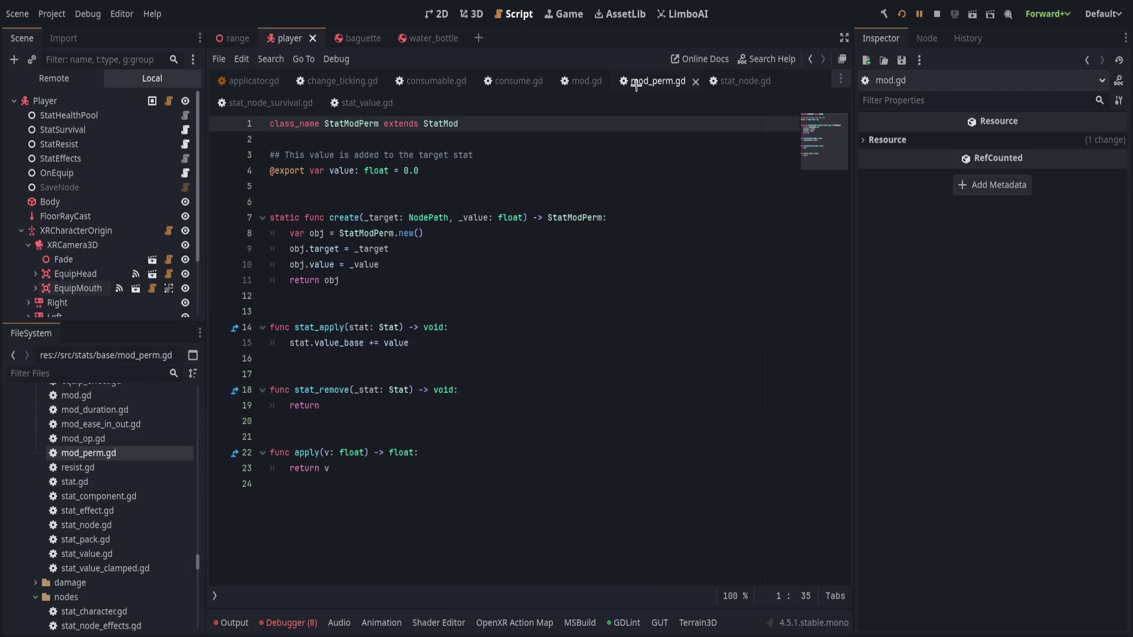
left_click(571, 81)
left_click(650, 78)
left_click(496, 83)
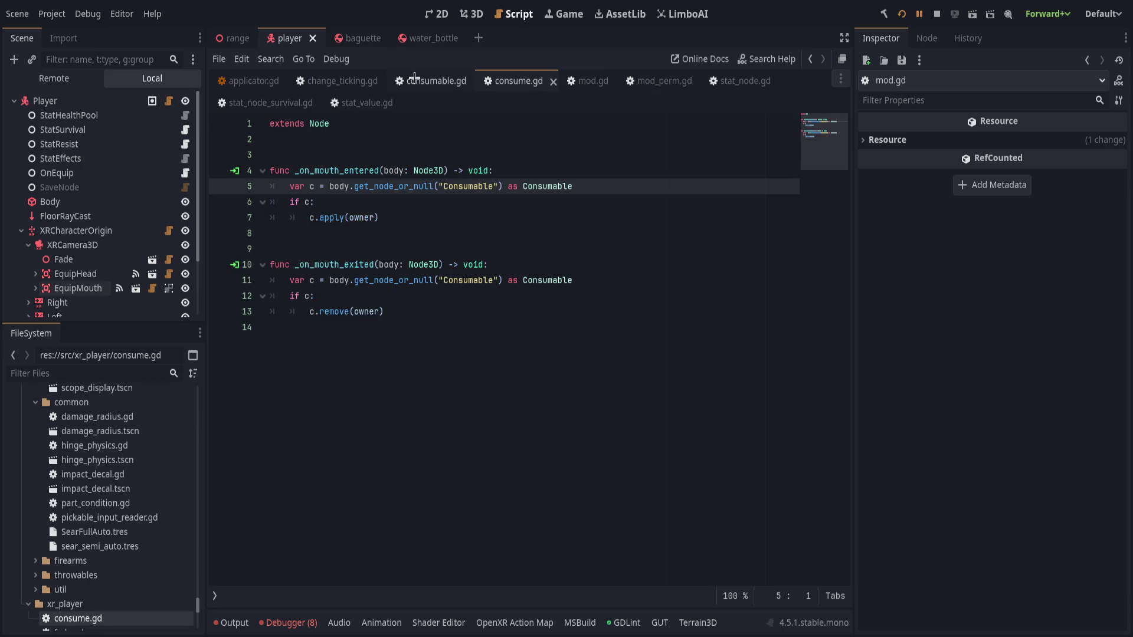
left_click(408, 80)
left_click(319, 80)
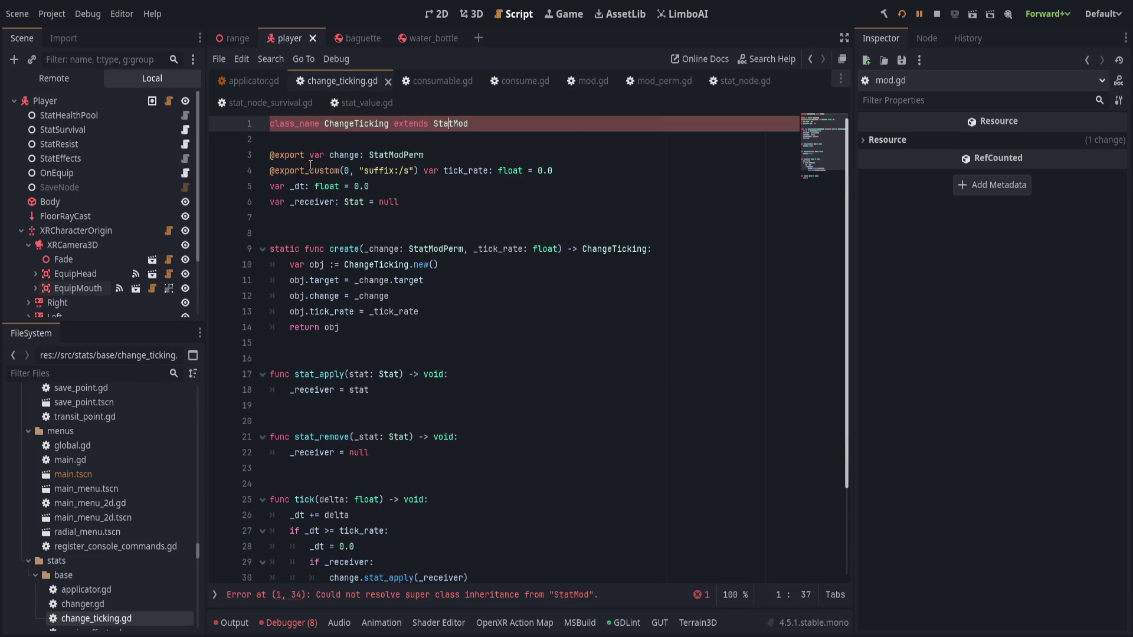
left_click(419, 217)
scroll(431, 270, "down", 3)
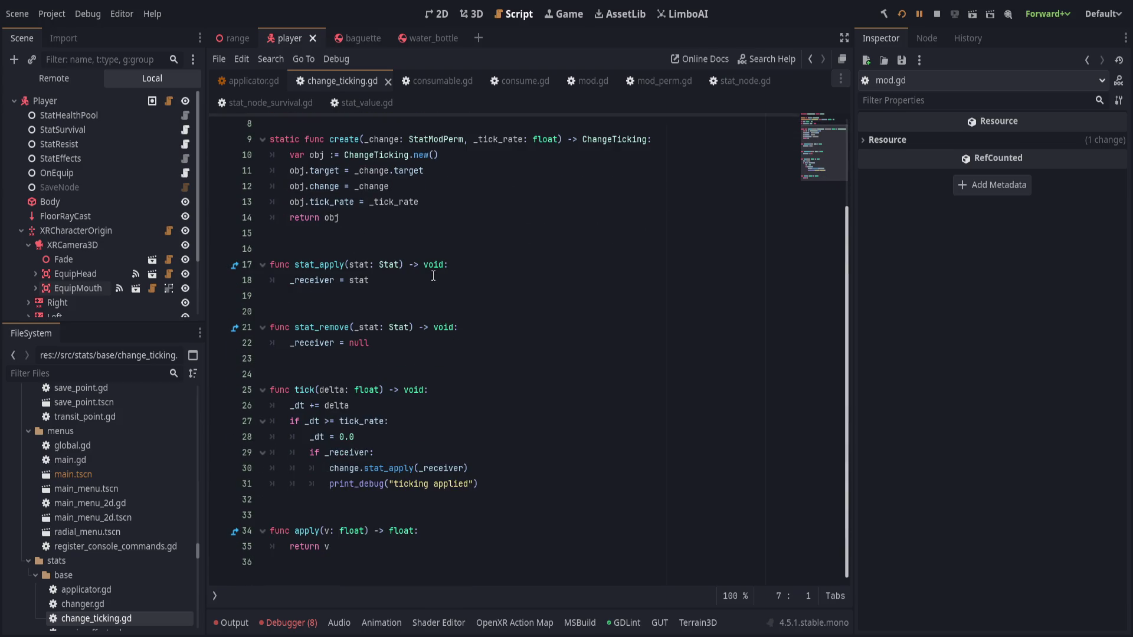
scroll(434, 276, "up", 3)
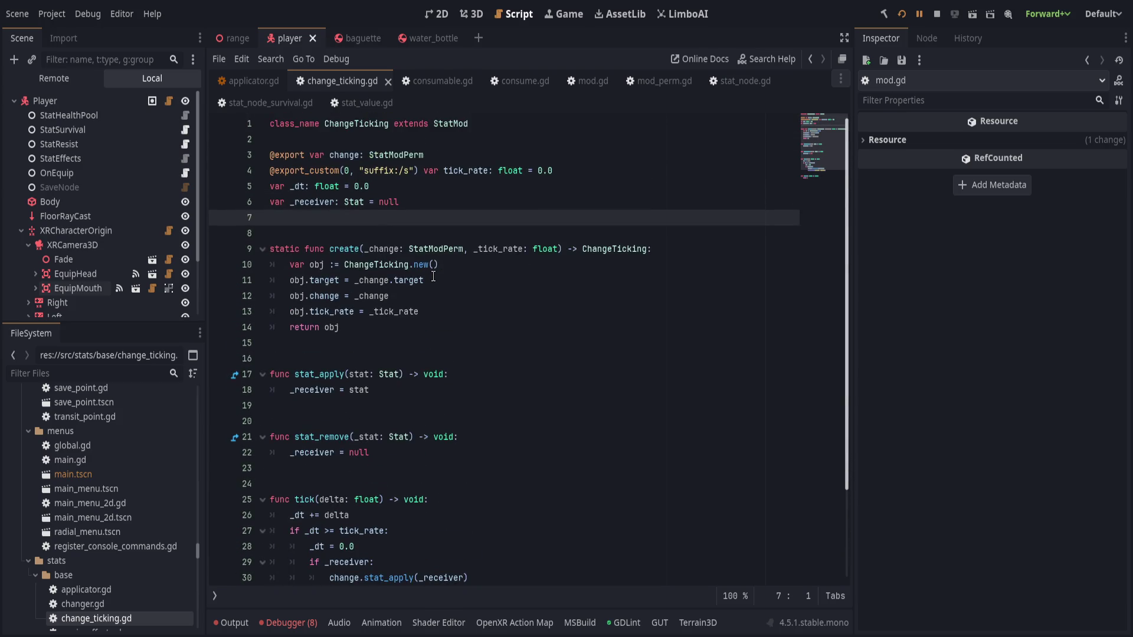
Settle on applicator.gd's apply function at line 59 with the output log showing, and run the game
left_click(253, 81)
left_click(495, 331)
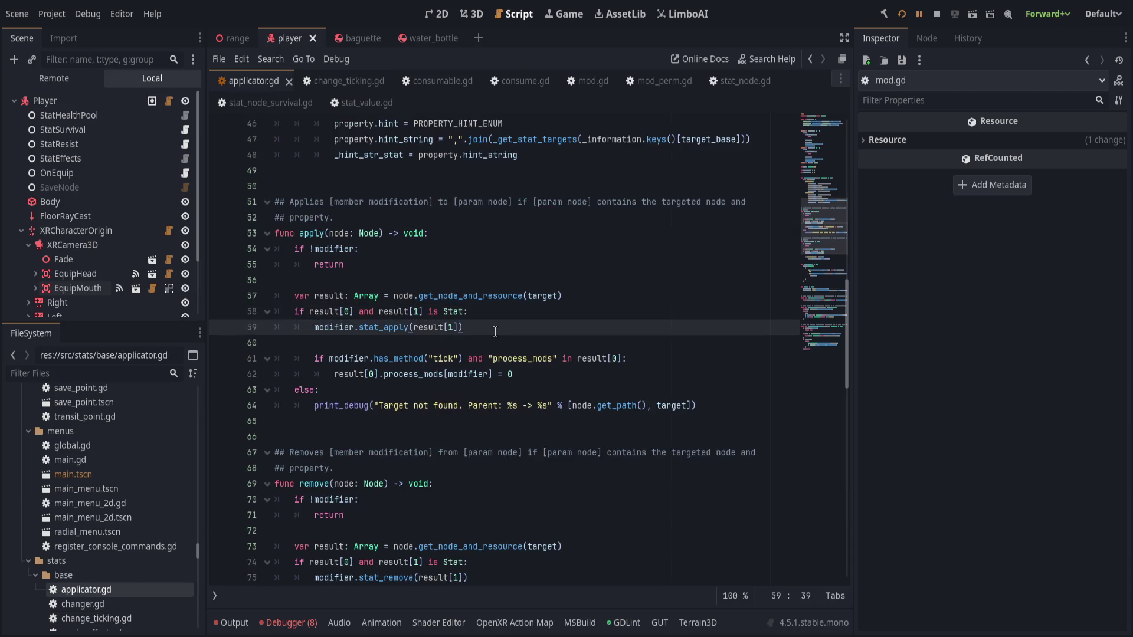
left_click(228, 622)
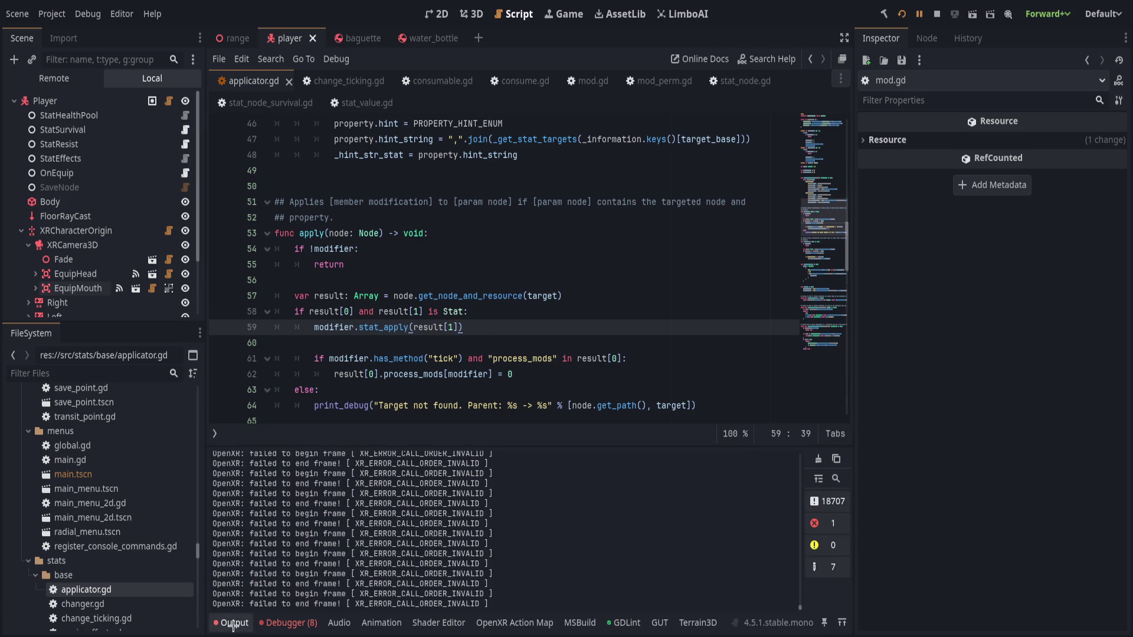
left_click(229, 623)
left_click(899, 15)
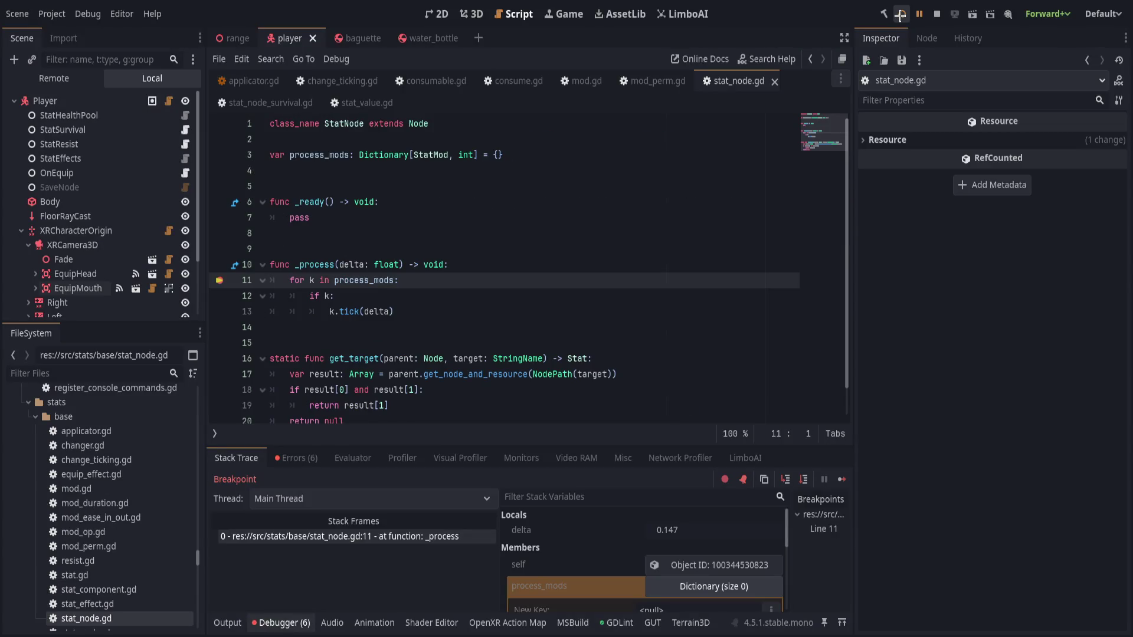
Remove the line 11 breakpoint in stat_node.gd's _process, resume the game, and check output and errors
left_click(219, 281)
left_click(918, 13)
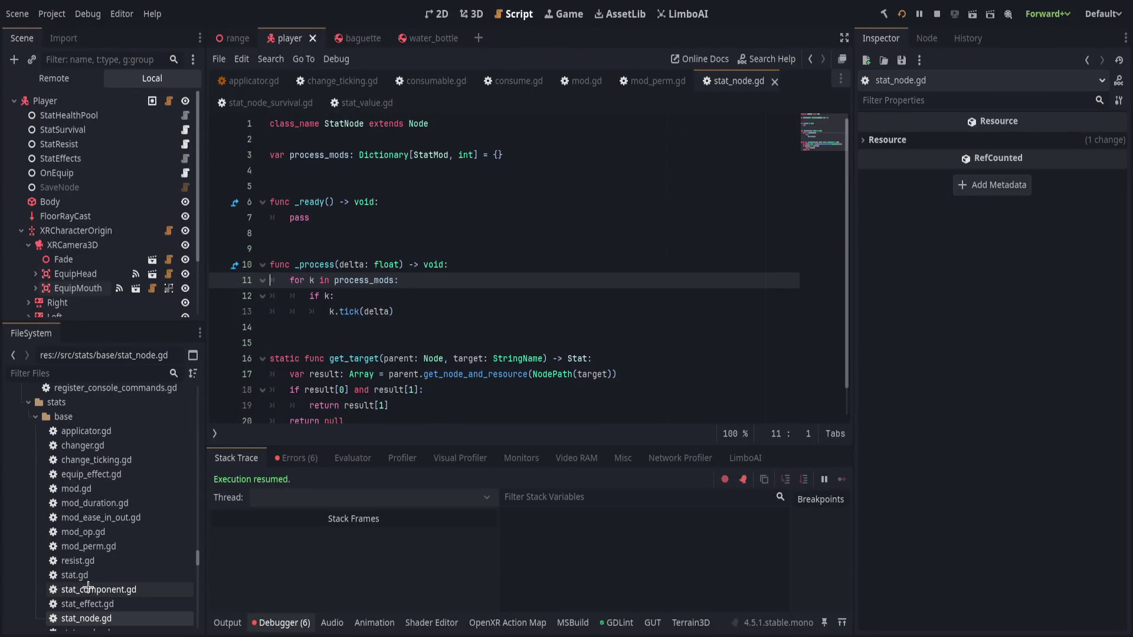
left_click(228, 622)
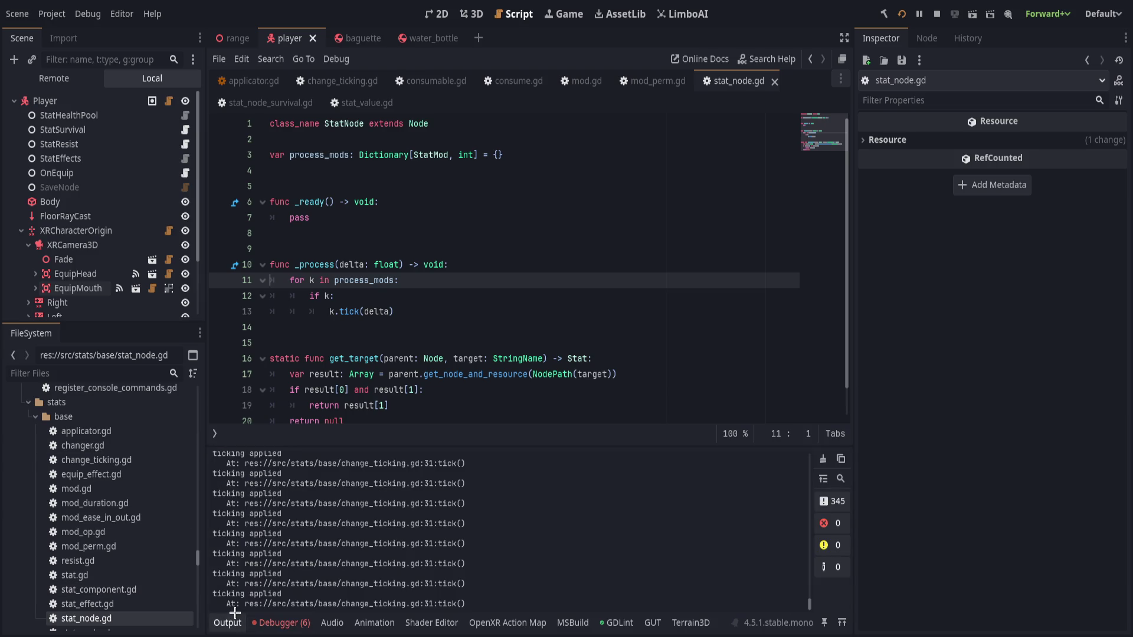
left_click(282, 623)
left_click(297, 458)
Check the debugger stack trace and the repeated ticking applied messages, then sit on the k.tick(delta) line
left_click(236, 458)
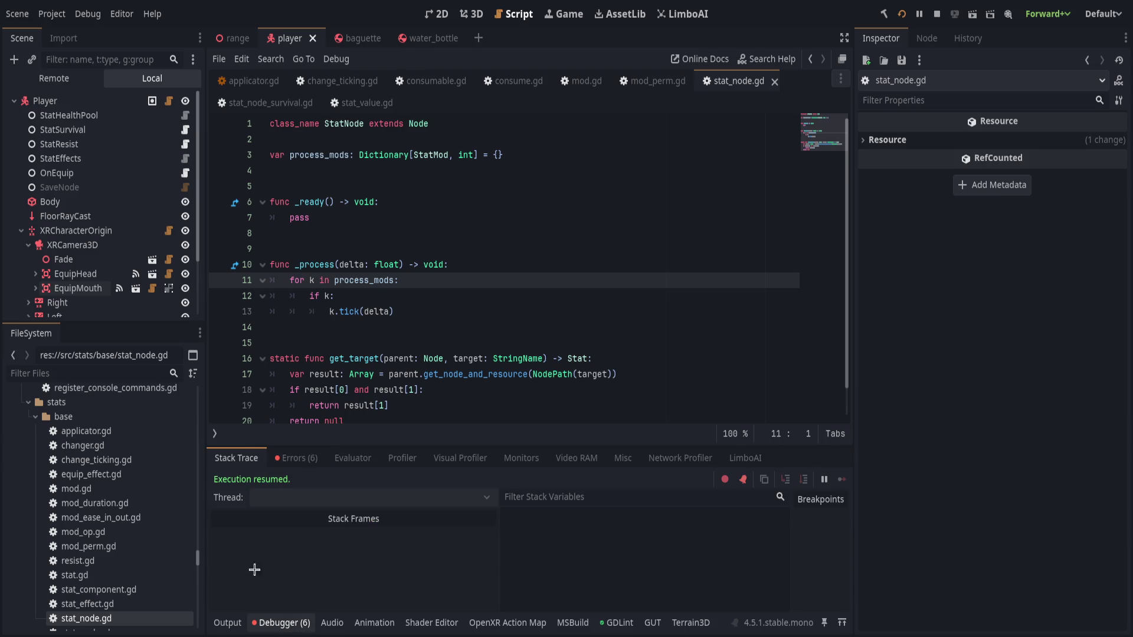
left_click(230, 622)
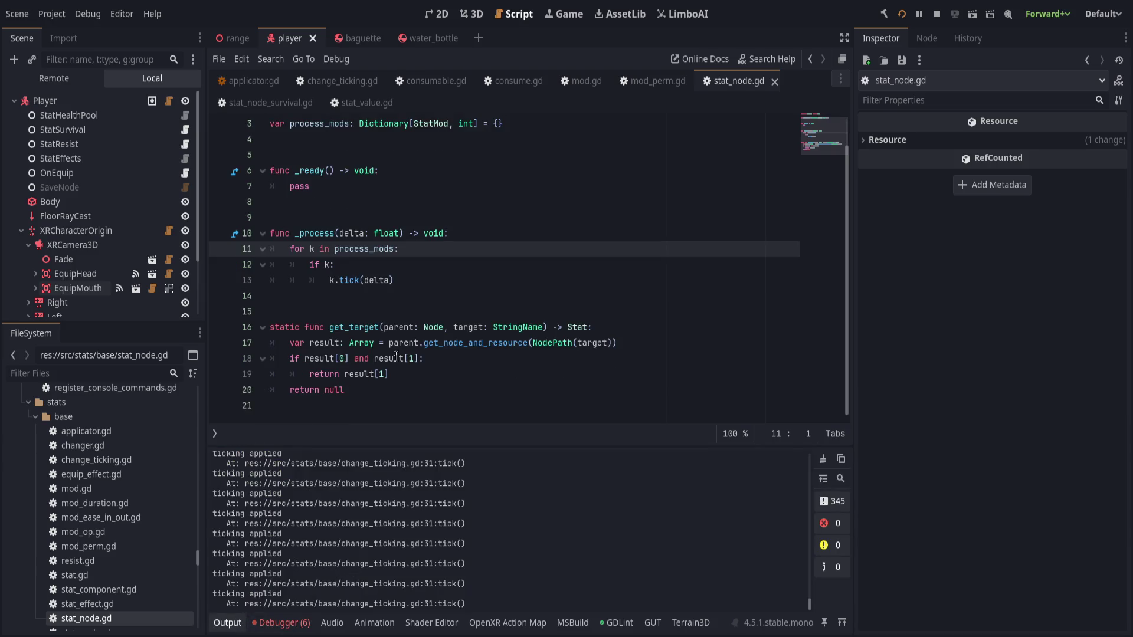
left_click(448, 330)
left_click(464, 311)
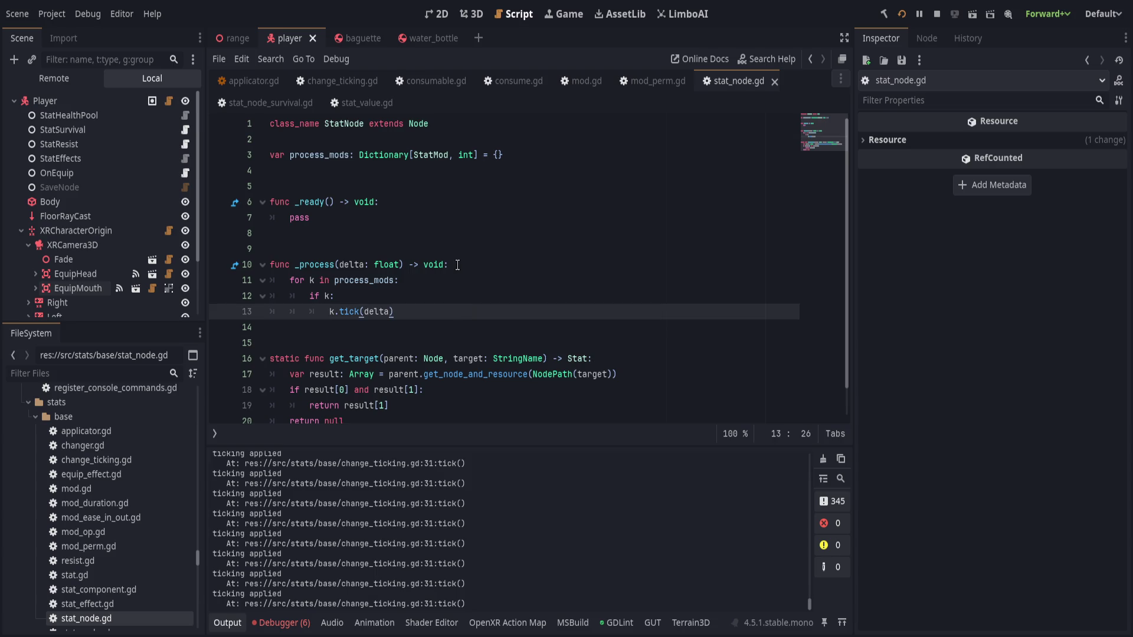
Move print_debug above stat_apply in change_ticking.gd's tick, save, and breakpoint the stat_apply line
left_click(342, 81)
scroll(443, 288, "down", 5)
left_click(511, 315)
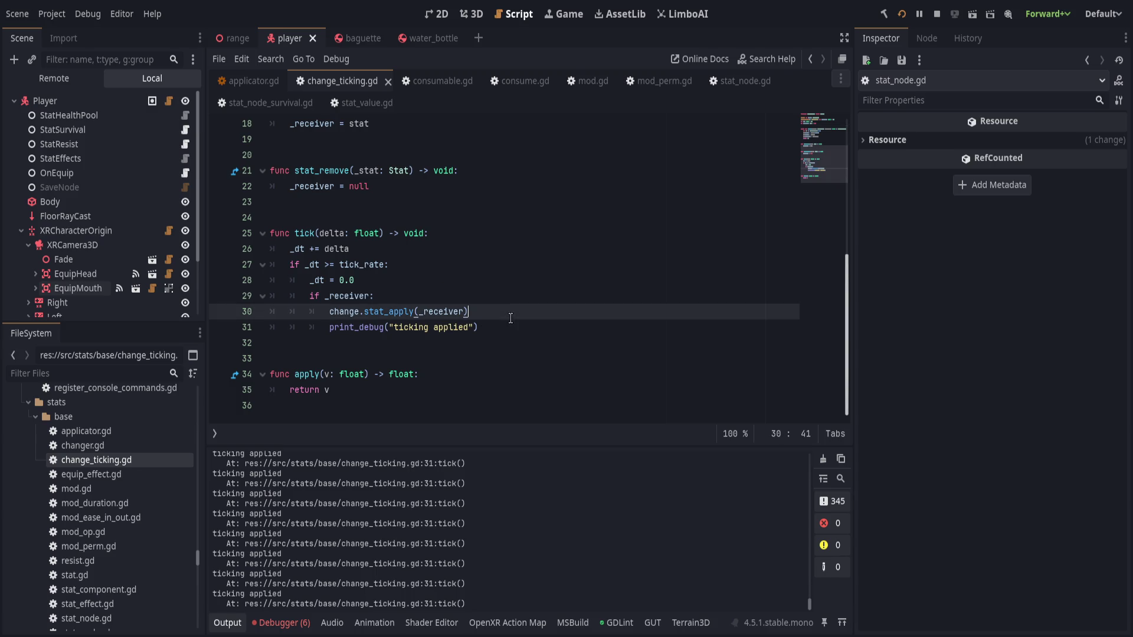
left_click(221, 314)
left_click(493, 328)
key("alt+Up")
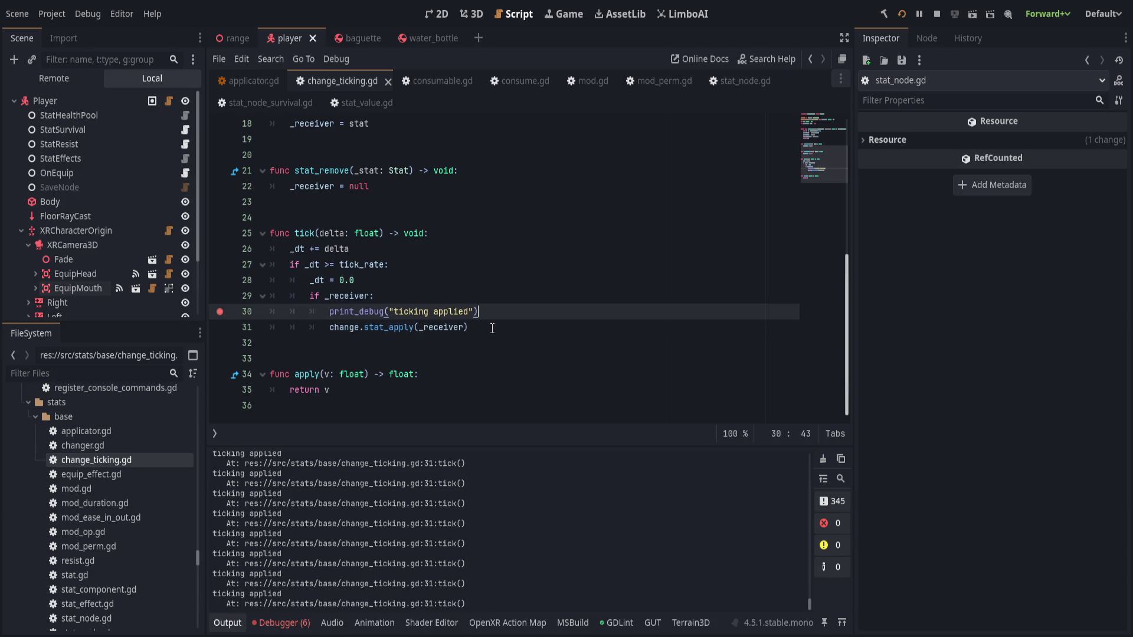
key("ctrl+s")
left_click(220, 326)
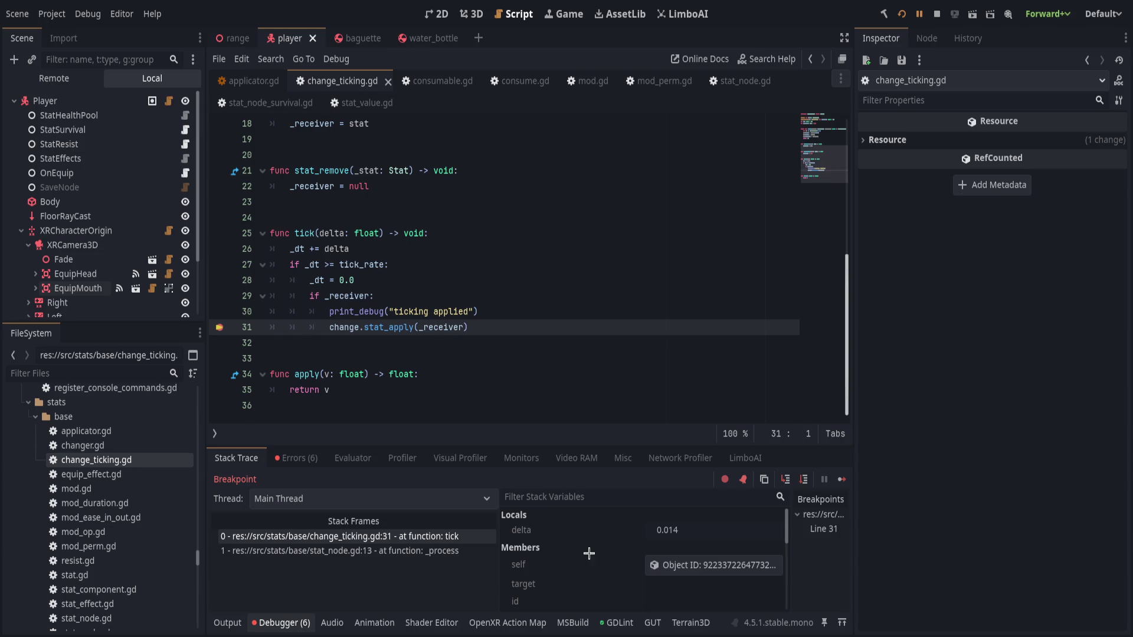
scroll(649, 558, "down", 1)
scroll(654, 571, "down", 1)
Inspect the 'change' modifier, step into stat_apply in mod_perm.gd to see the stat, then resume the game
left_click(656, 581)
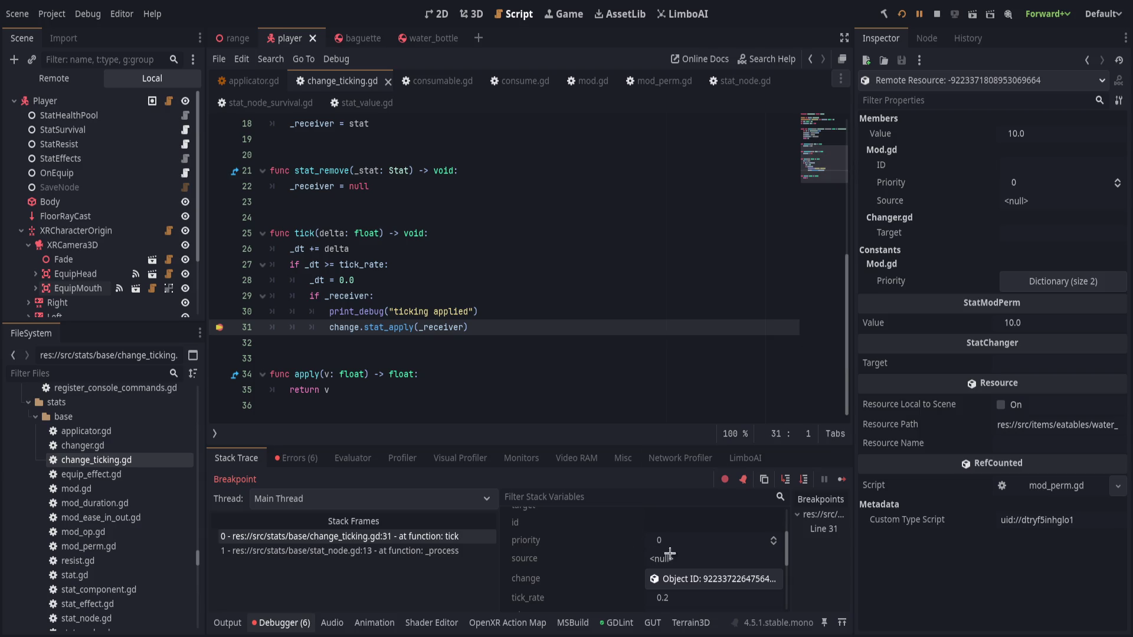
left_click(787, 478)
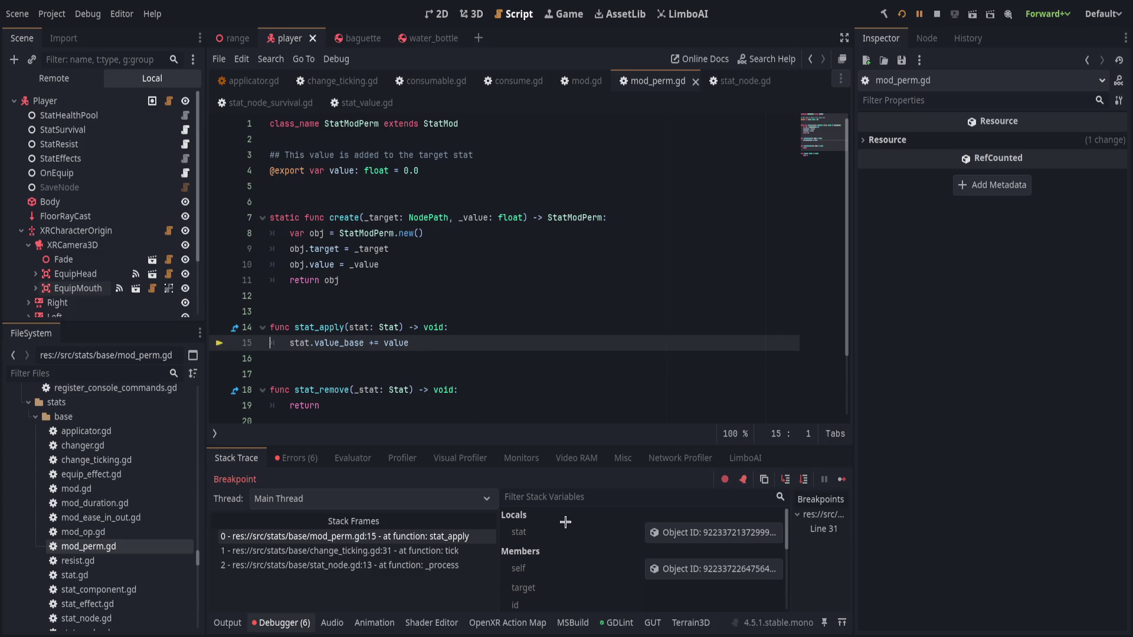
left_click(677, 531)
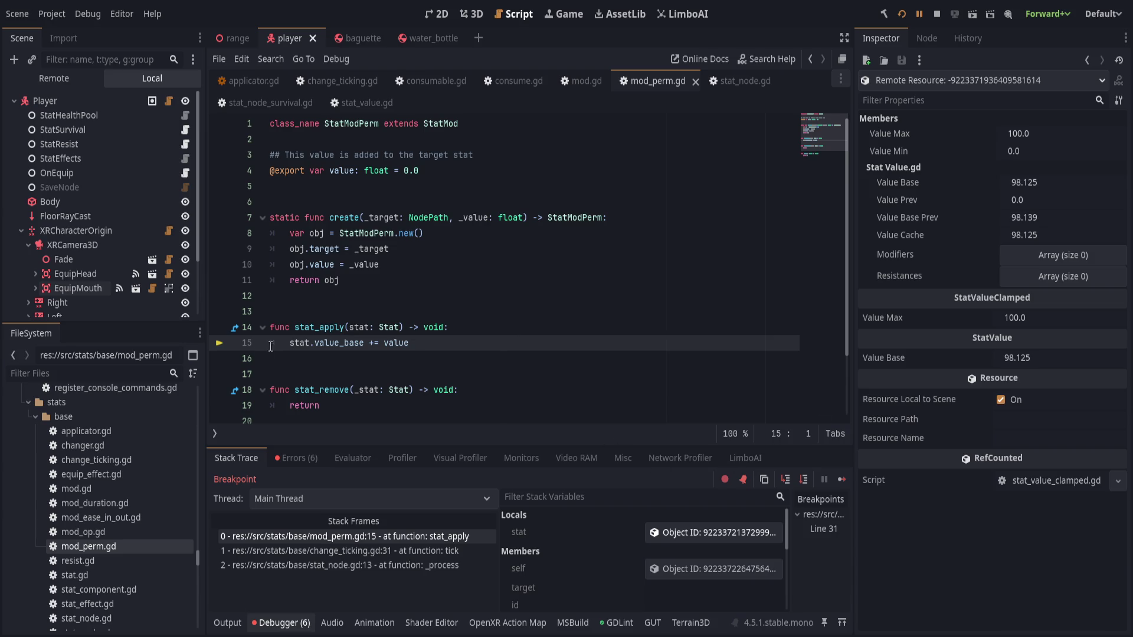
left_click(571, 89)
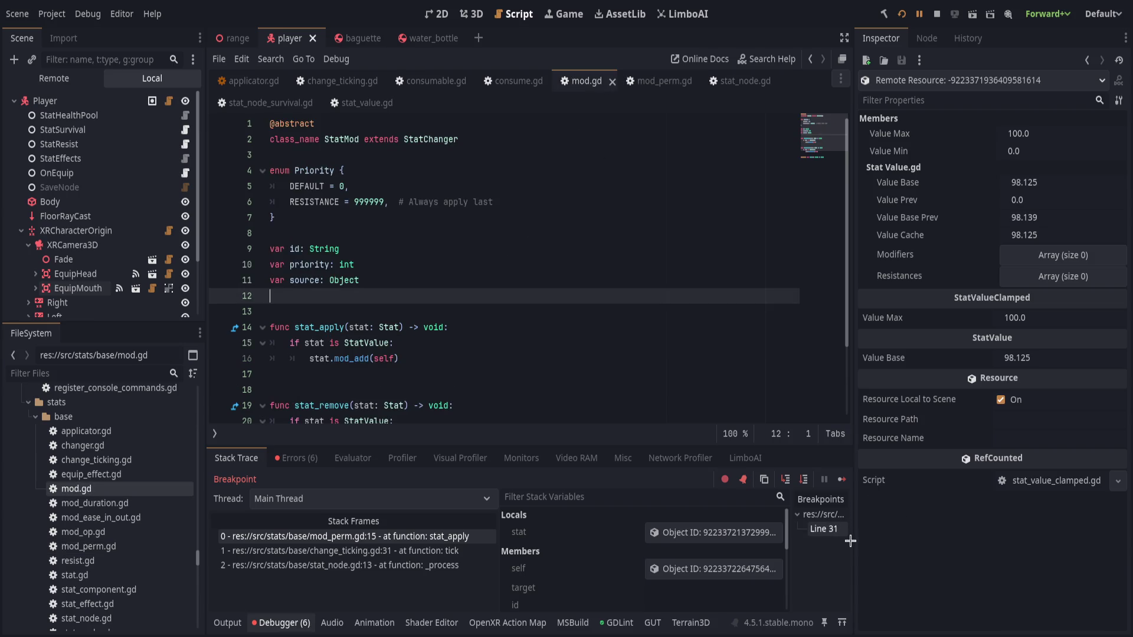
left_click(919, 13)
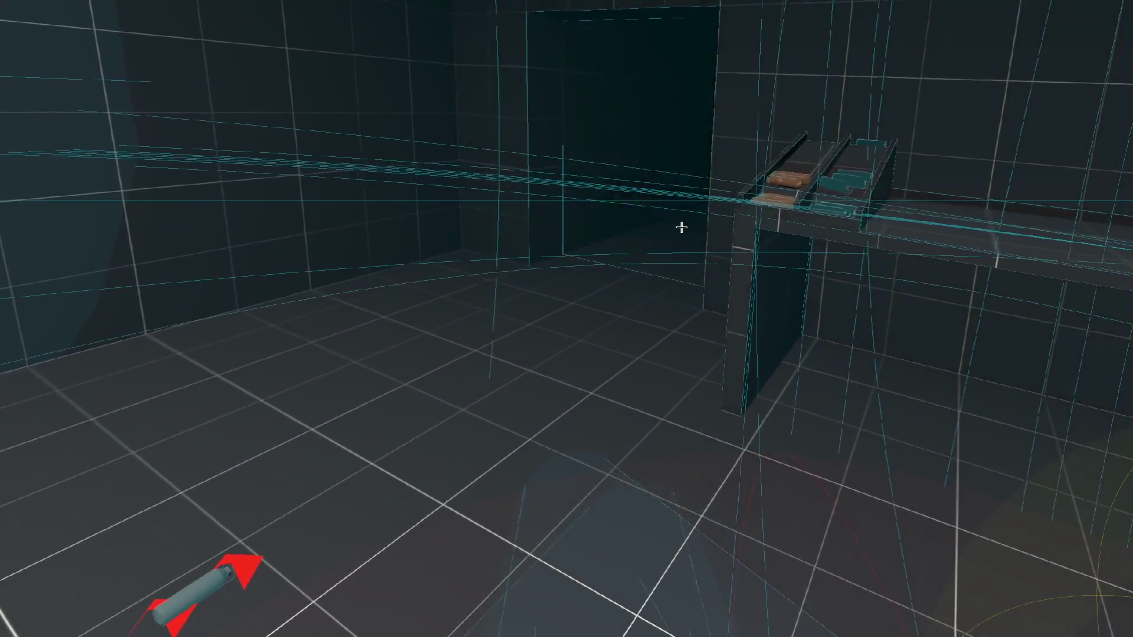
Back in the editor, select the live StatSurvival node under World3D > Player in the Remote tree
key("alt+Tab")
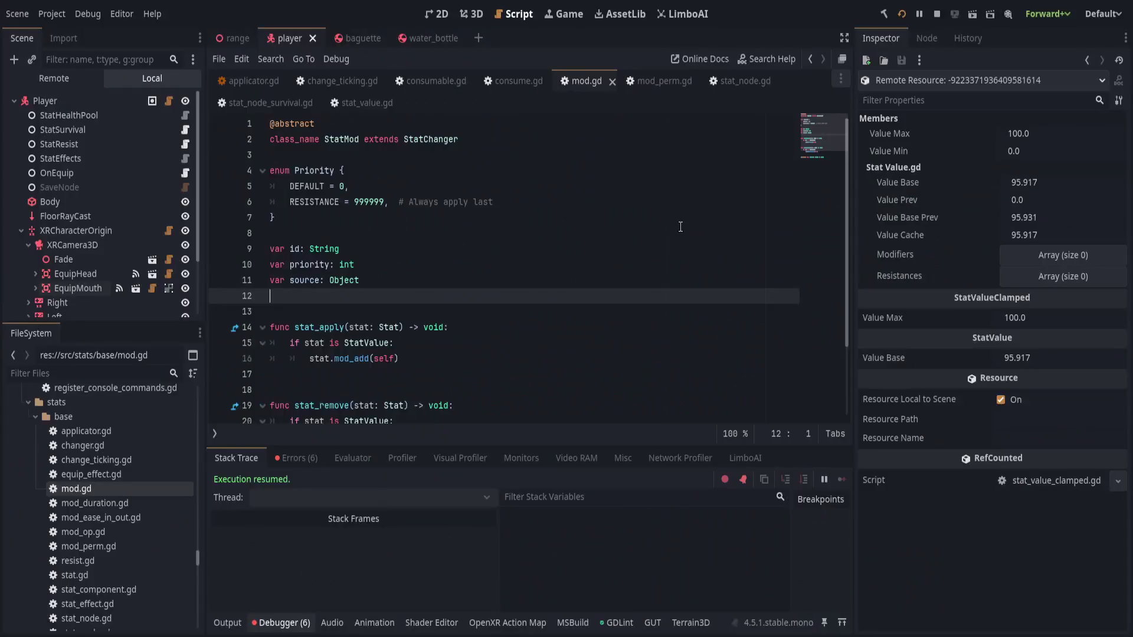
left_click(53, 78)
left_click(21, 216)
left_click(29, 288)
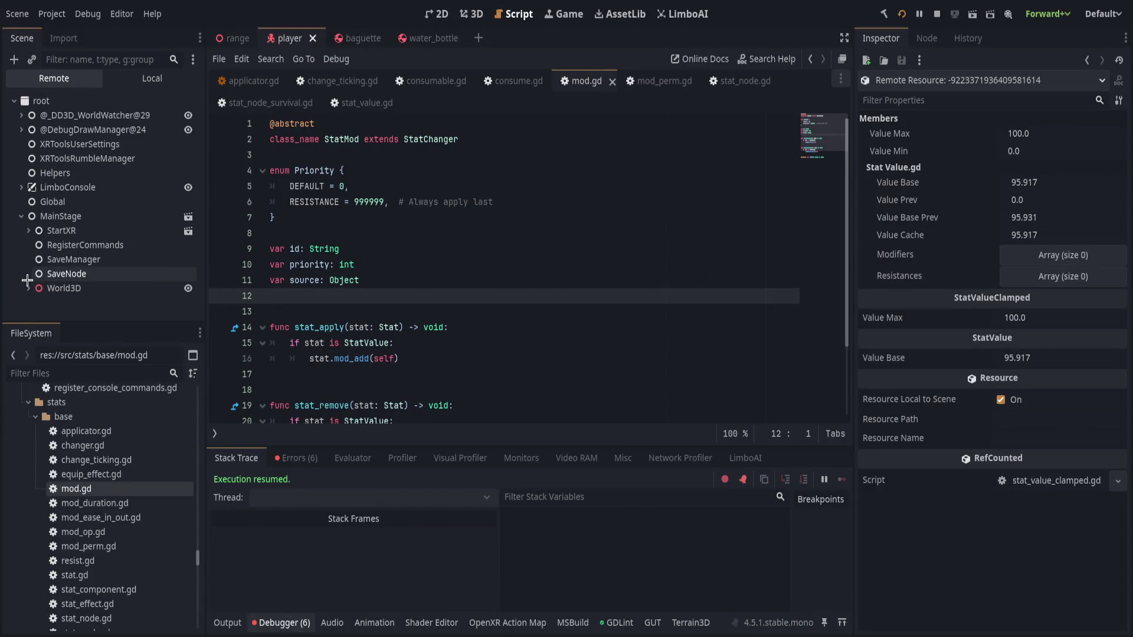
left_click(34, 289)
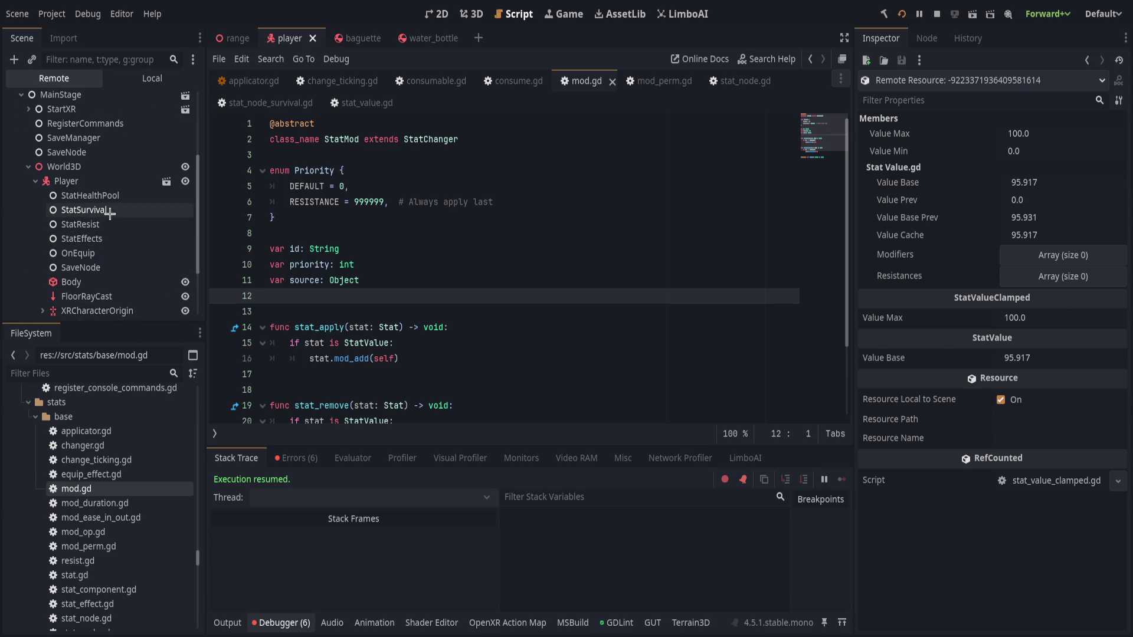
left_click(134, 210)
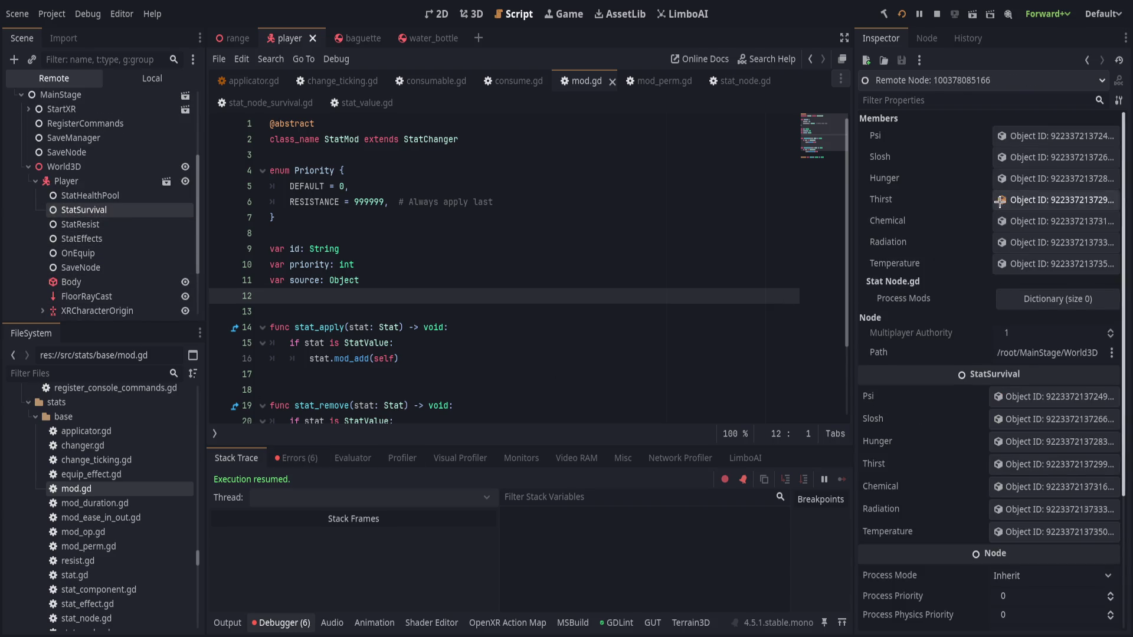
Inspect the live Thirst stat's base value, nudge it slightly, then switch to the water_bottle scene
left_click(999, 202)
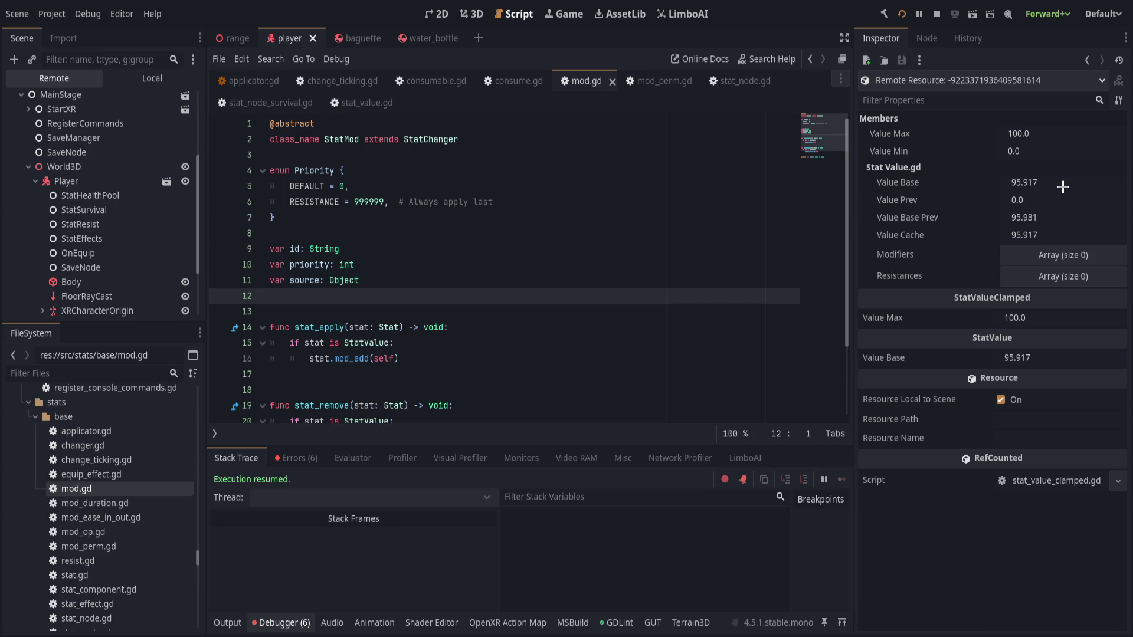
mouse_move(1027, 182)
left_mouse_down()
mouse_move(1037, 182)
mouse_move(977, 181)
left_mouse_up()
left_click(419, 37)
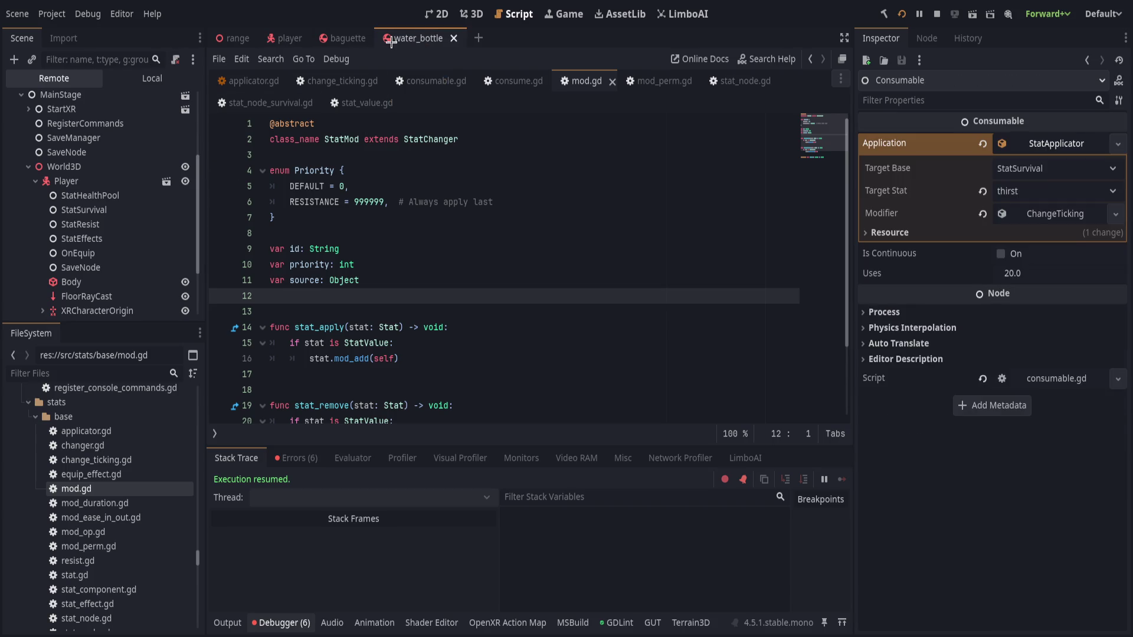
In the water bottle's built-in script, break on line 4, step to read perc (remaining 0.95) and the live node, then clear it
left_click(156, 78)
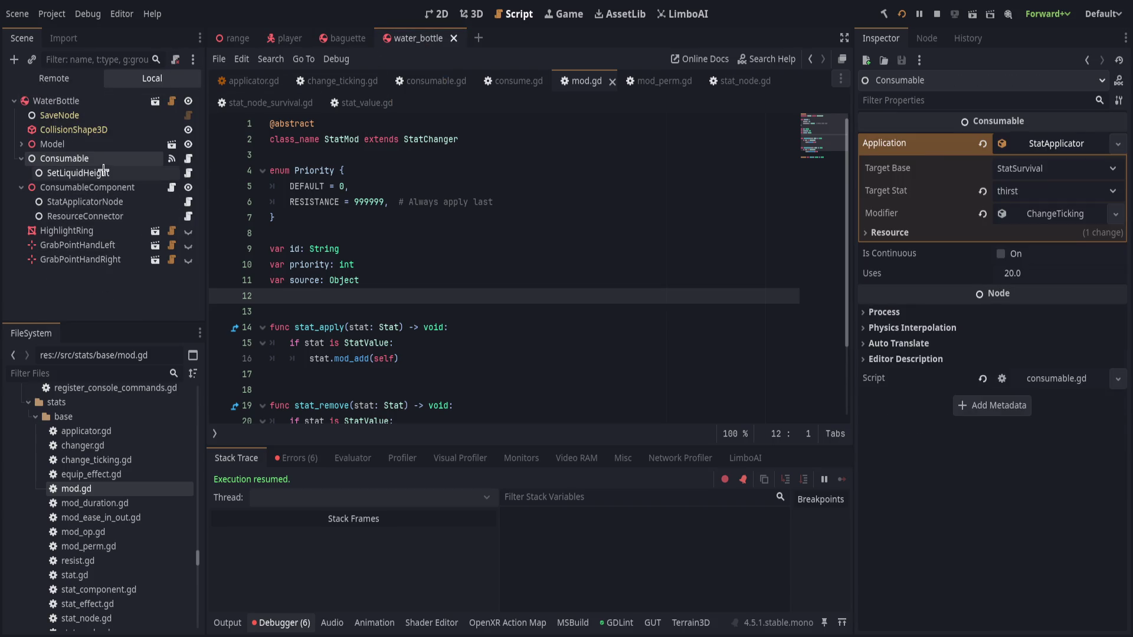
left_click(178, 173)
left_click(188, 172)
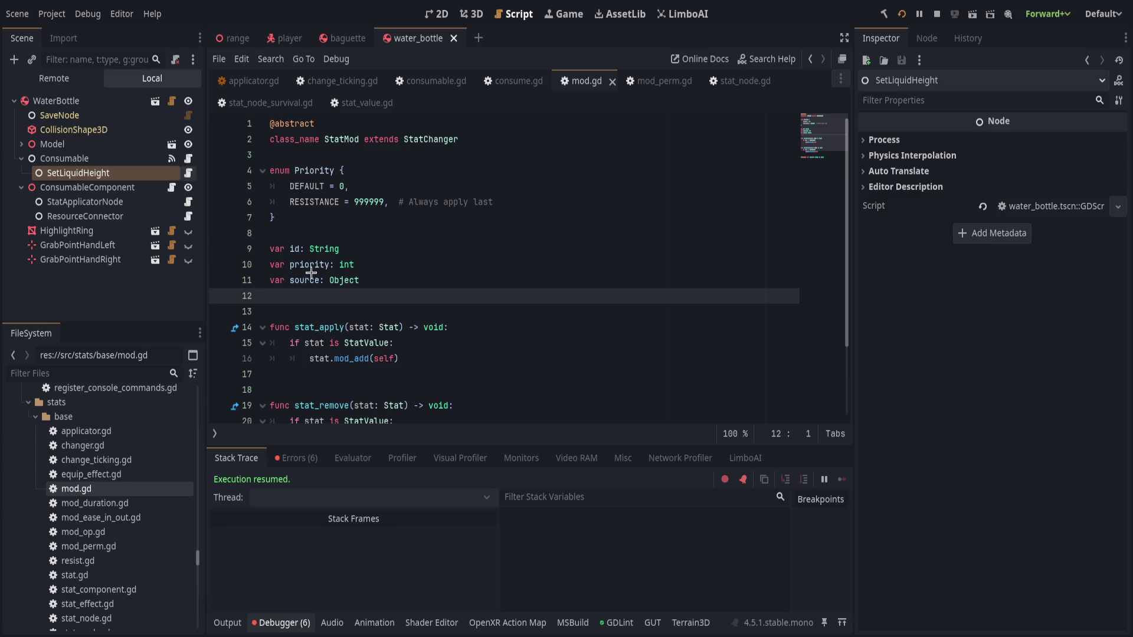
left_click(424, 216)
left_click(220, 170)
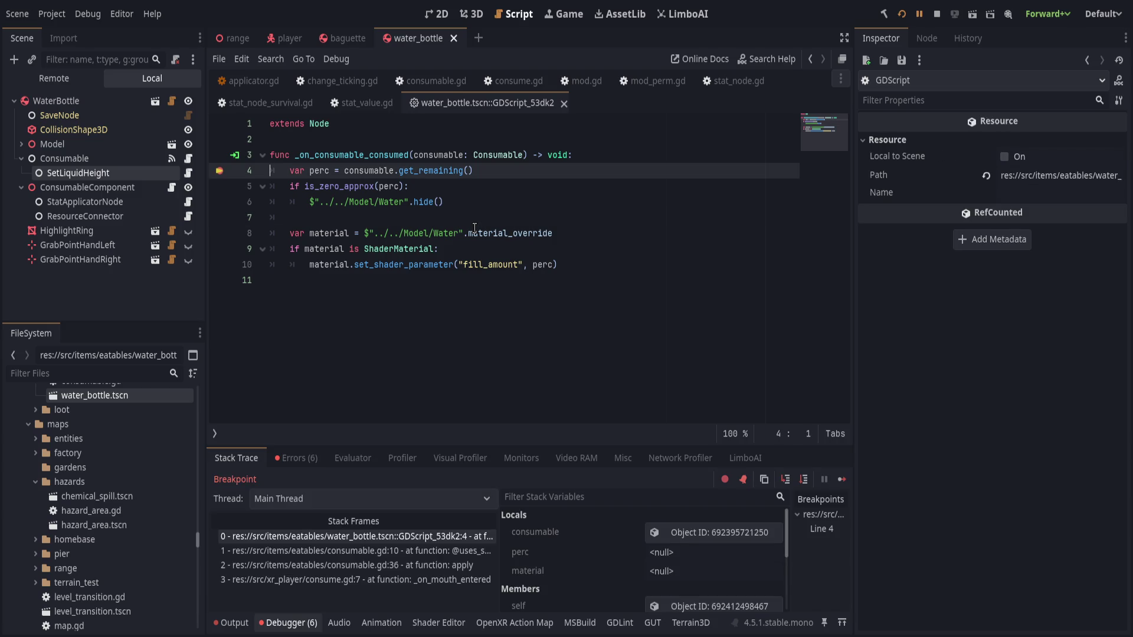
left_click(803, 479)
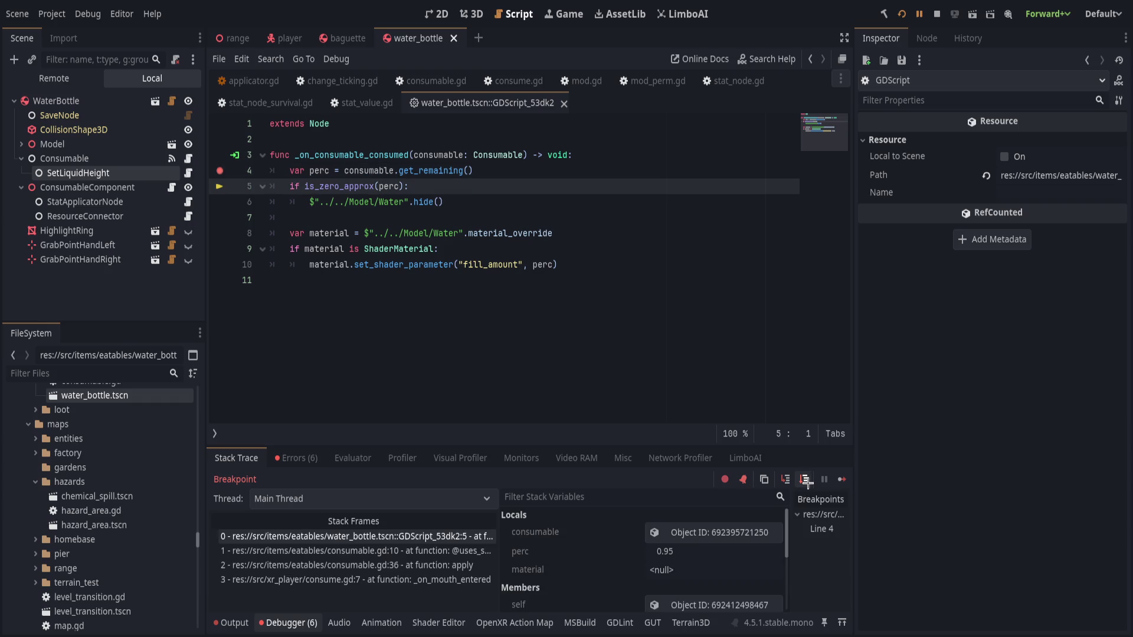
left_click(744, 532)
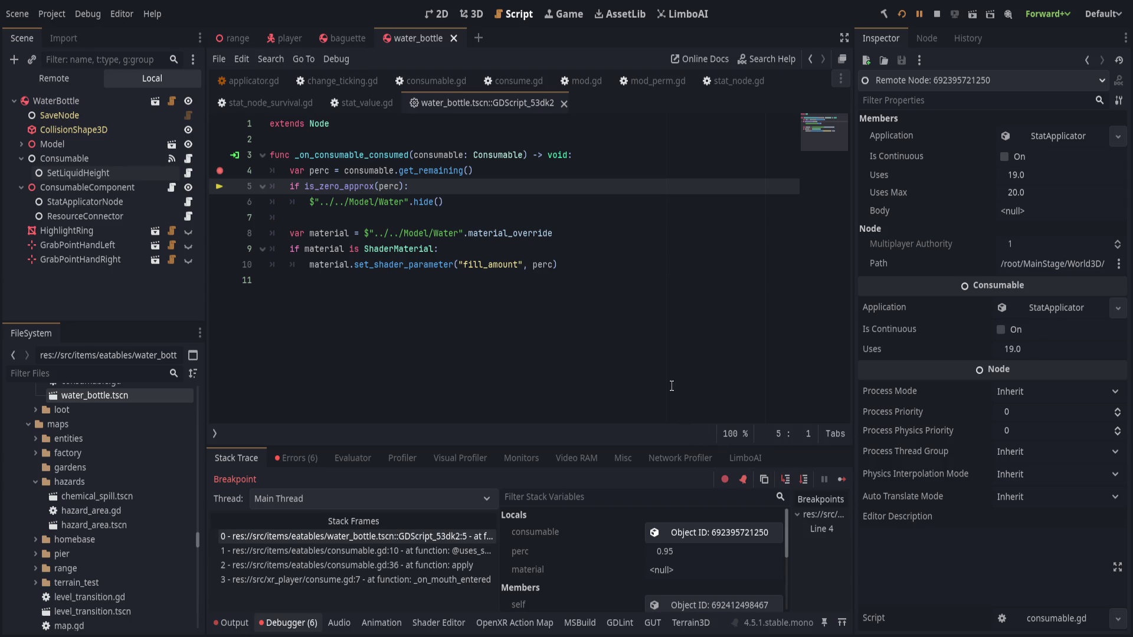
left_click(220, 170)
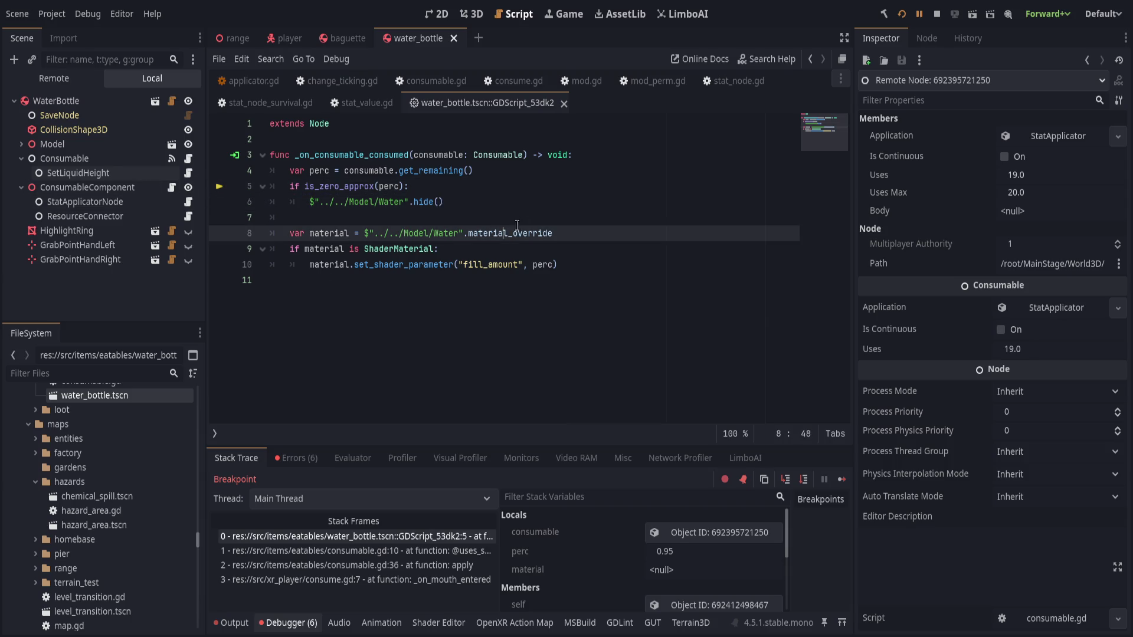
Break on line 9, step over the material override and shader parameter lines, remove the breakpoint and resume
left_click(589, 235)
left_click(597, 259)
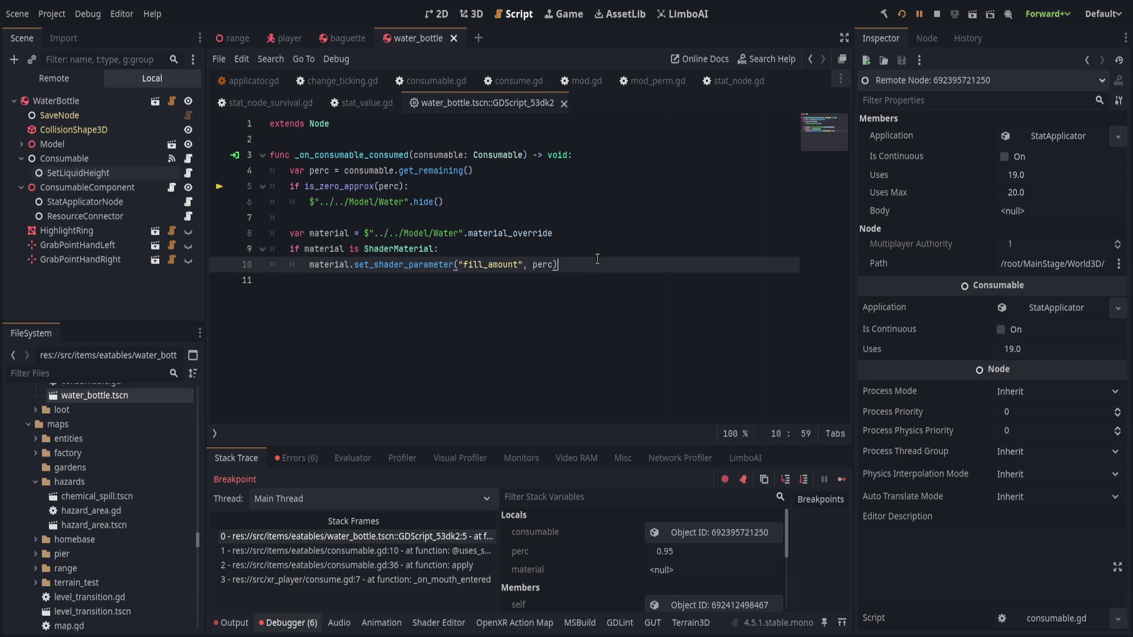
left_click(220, 249)
left_click(804, 479)
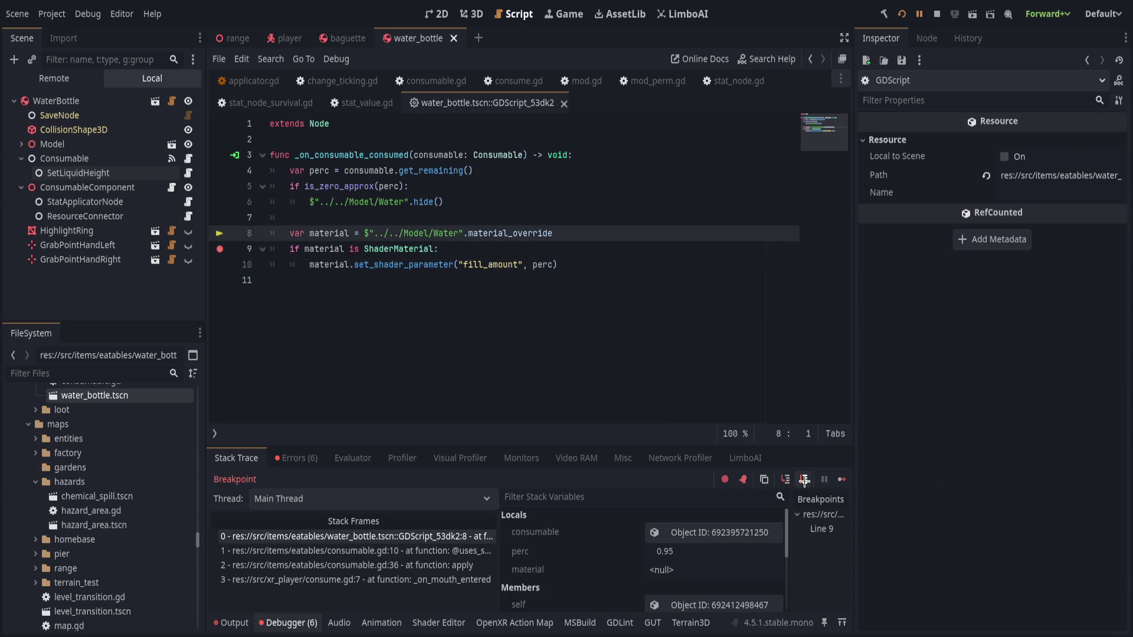
left_click(804, 479)
left_click(804, 479)
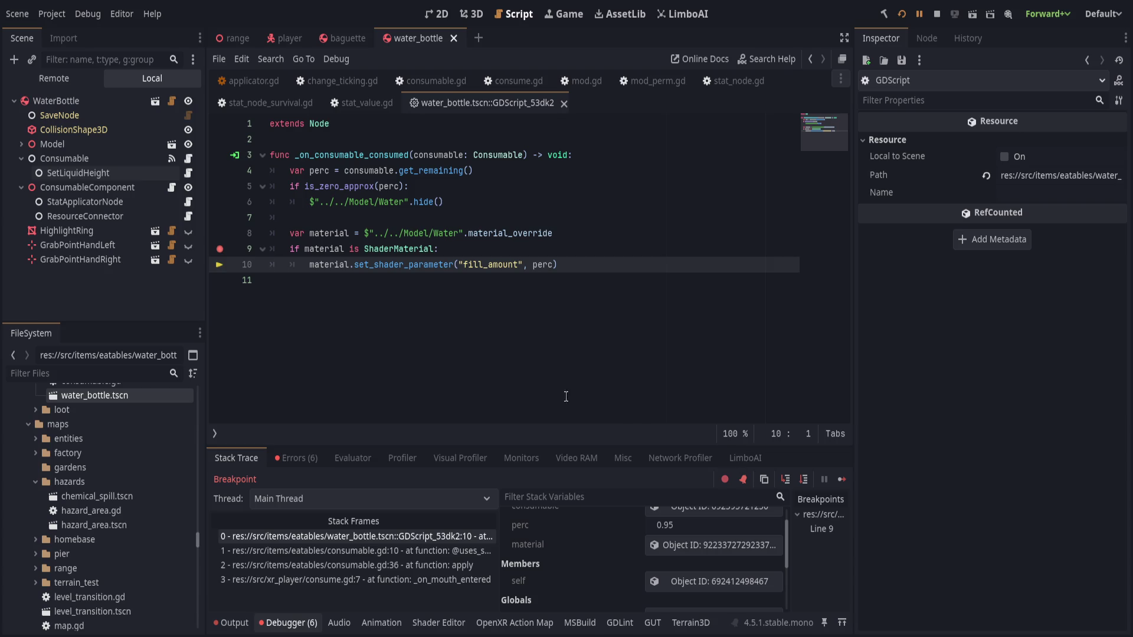
left_click(220, 248)
left_click(650, 276)
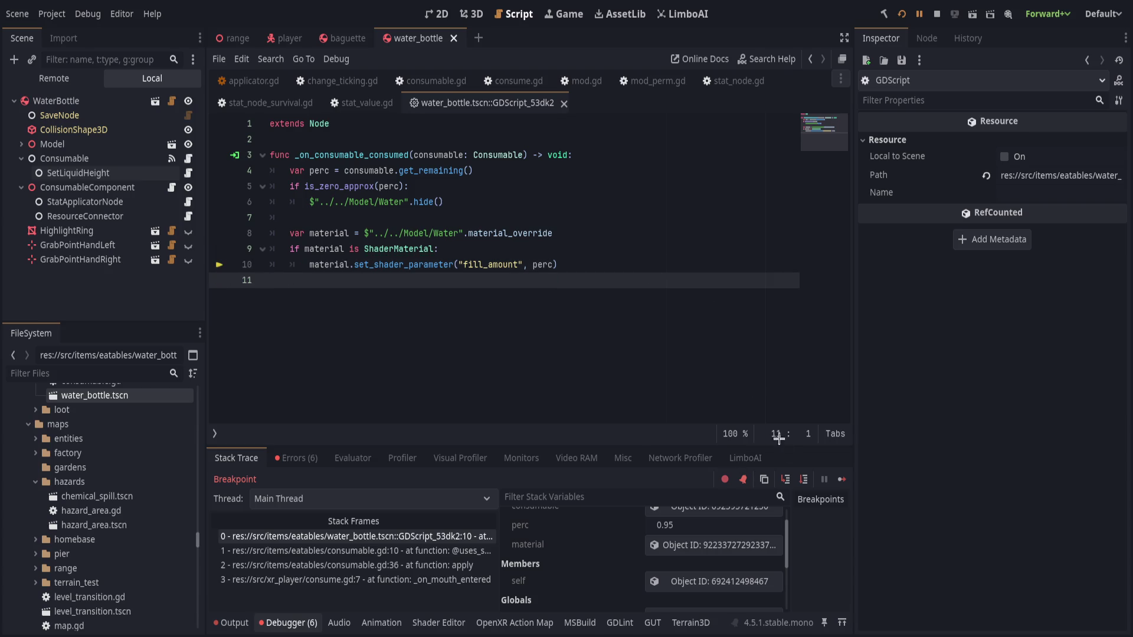
left_click(919, 15)
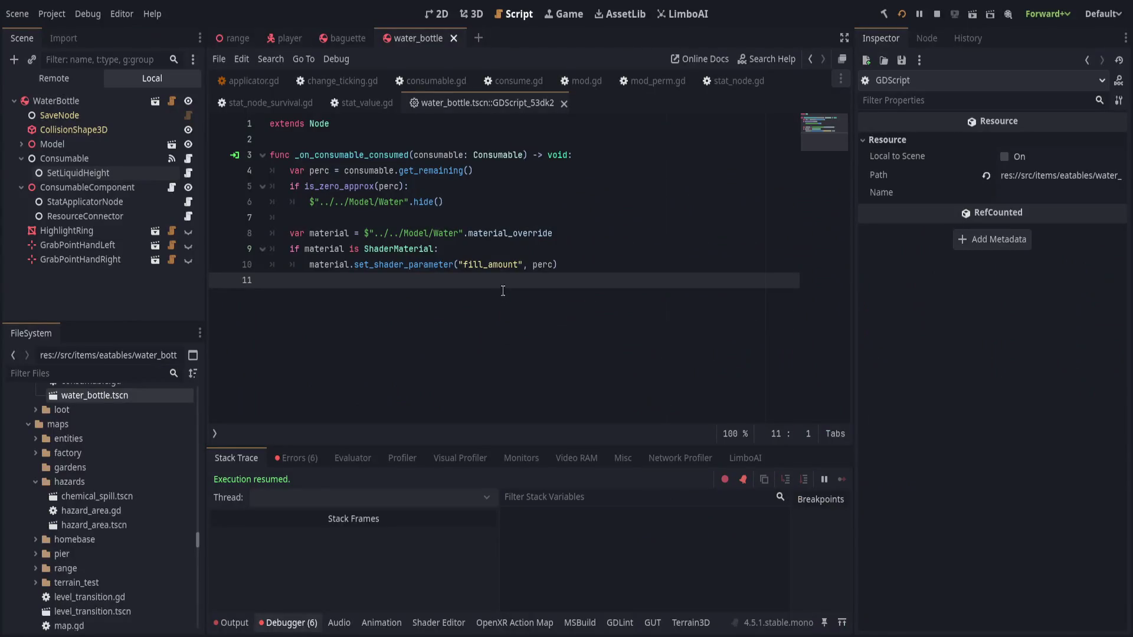
Add print_debug("remain: ", perc) after line 8 and switch the bottom panel to Output
key("Up")
key("Up")
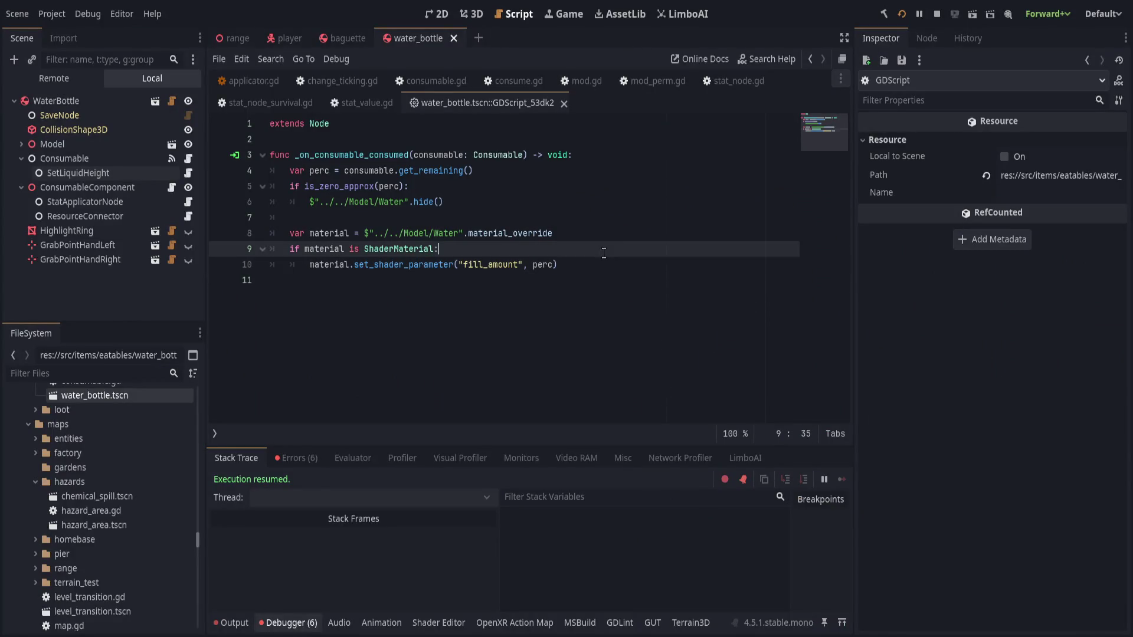
key("Up")
key("Return")
type("print_debug(\"remain: \", perc")
key("Right")
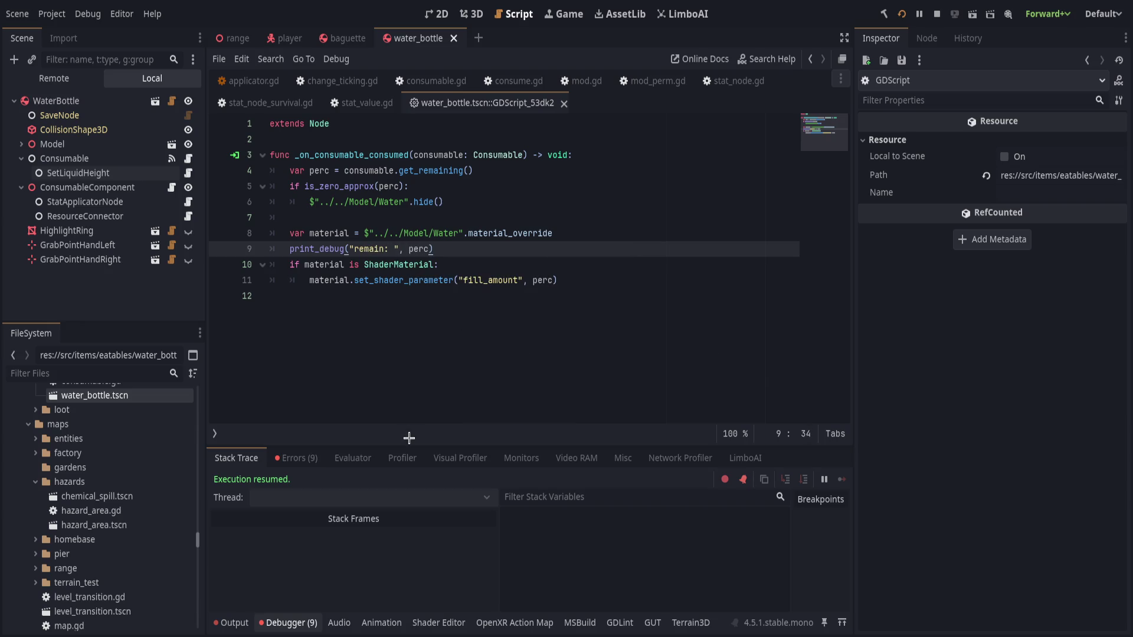
left_click(236, 623)
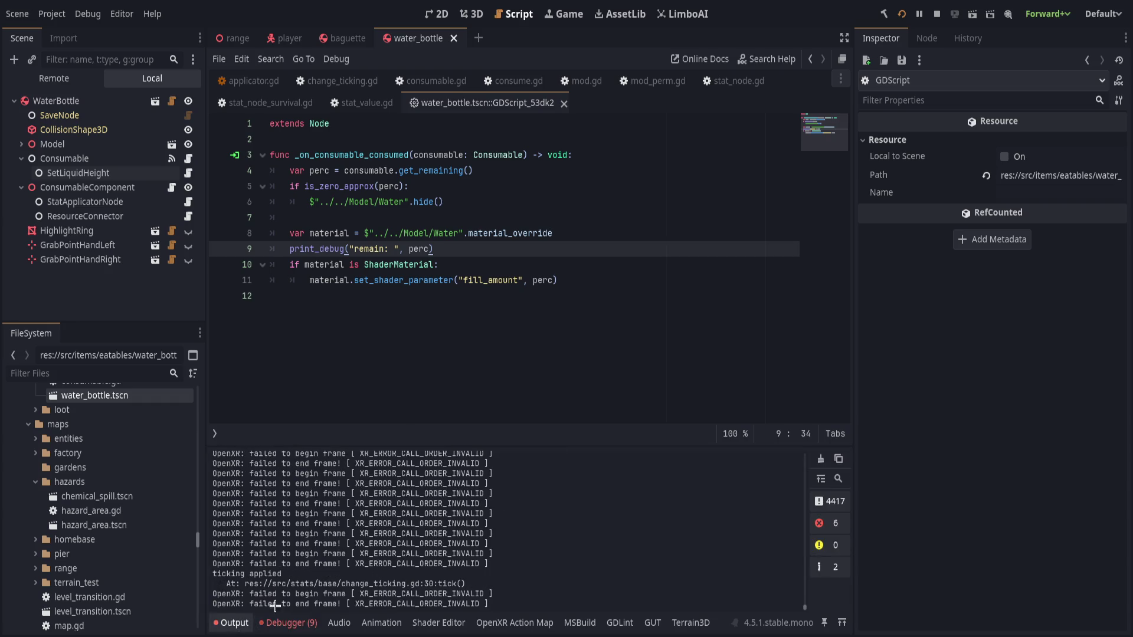
In change_ticking.gd, delete the "ticking applied" debug print from tick
left_click(336, 81)
key("shift+Up")
key("BackSpace")
key("End")
Save the scripts, then set the bottle Consumable's Uses to 5 and save the scene
key("ctrl+s")
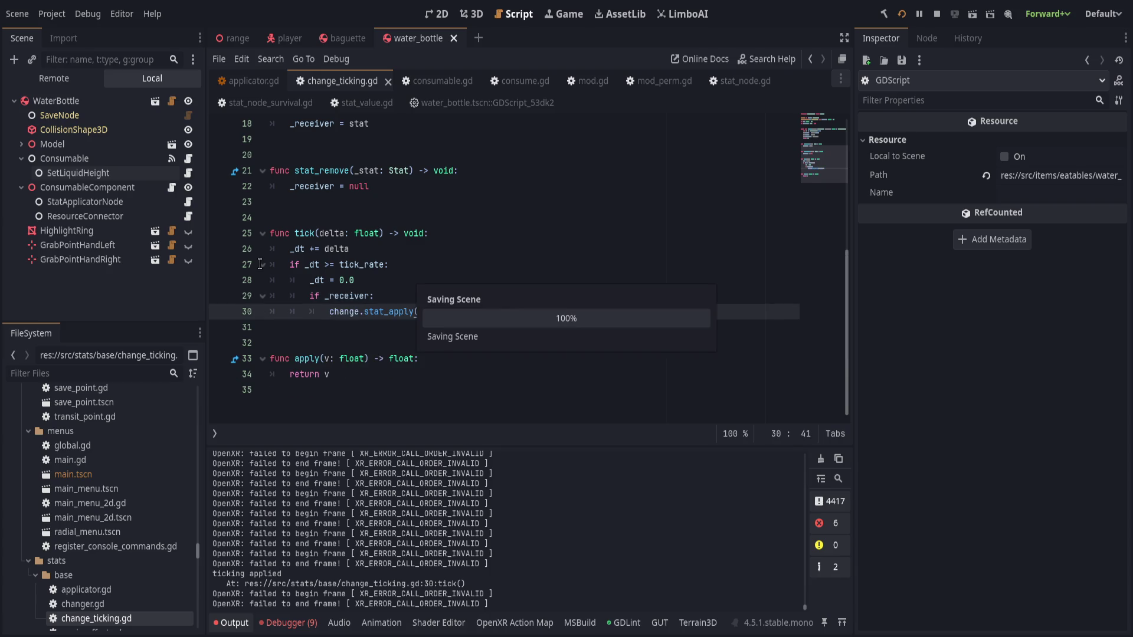
left_click(64, 158)
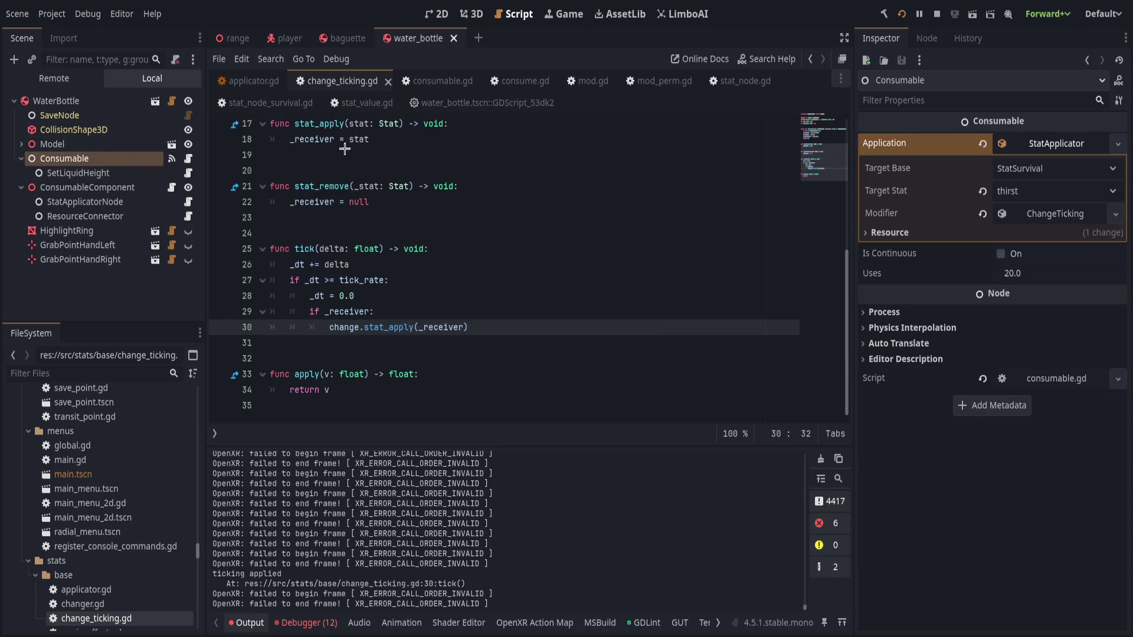
left_click(1038, 269)
type("5")
key("Return")
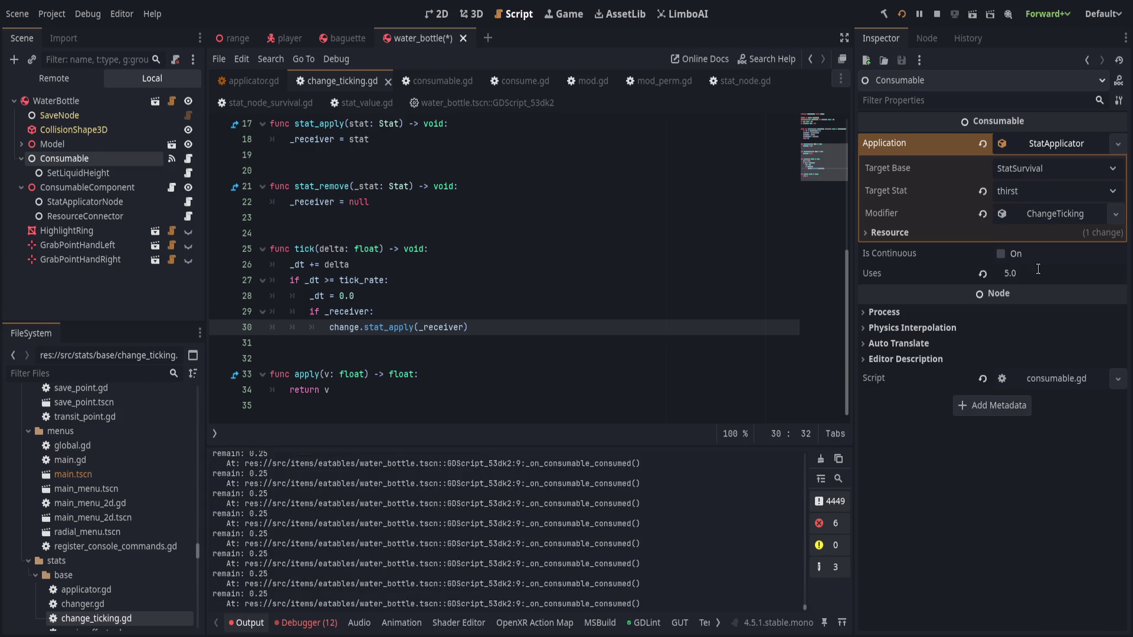
key("ctrl+s")
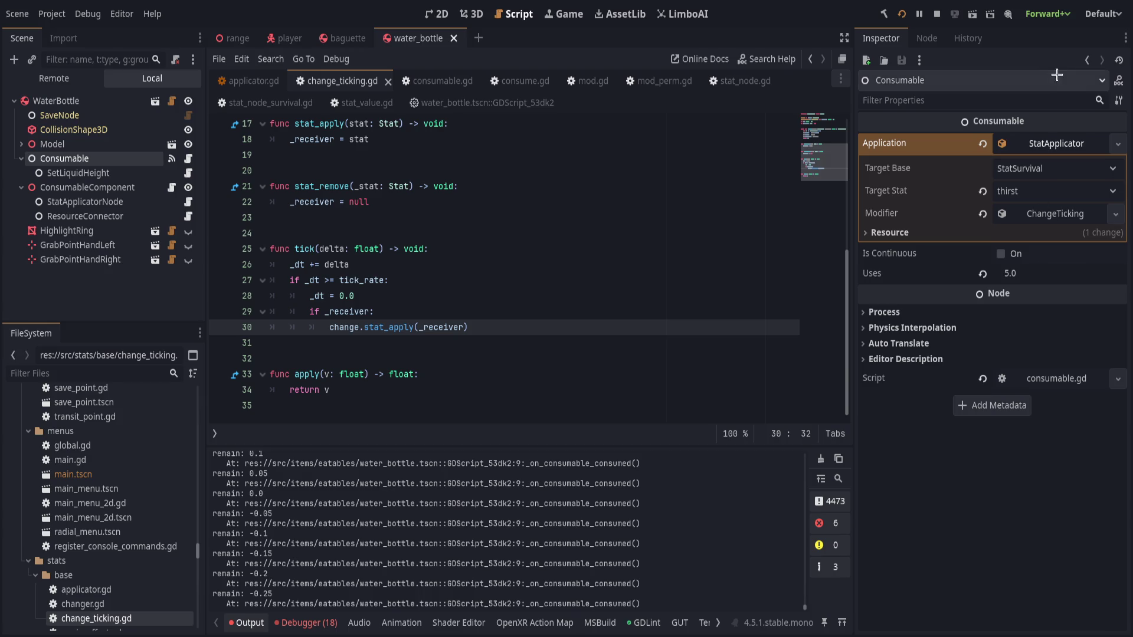
Review the ChangeTicking modifier and its StatModPerm change settings in the Inspector
left_click(1043, 215)
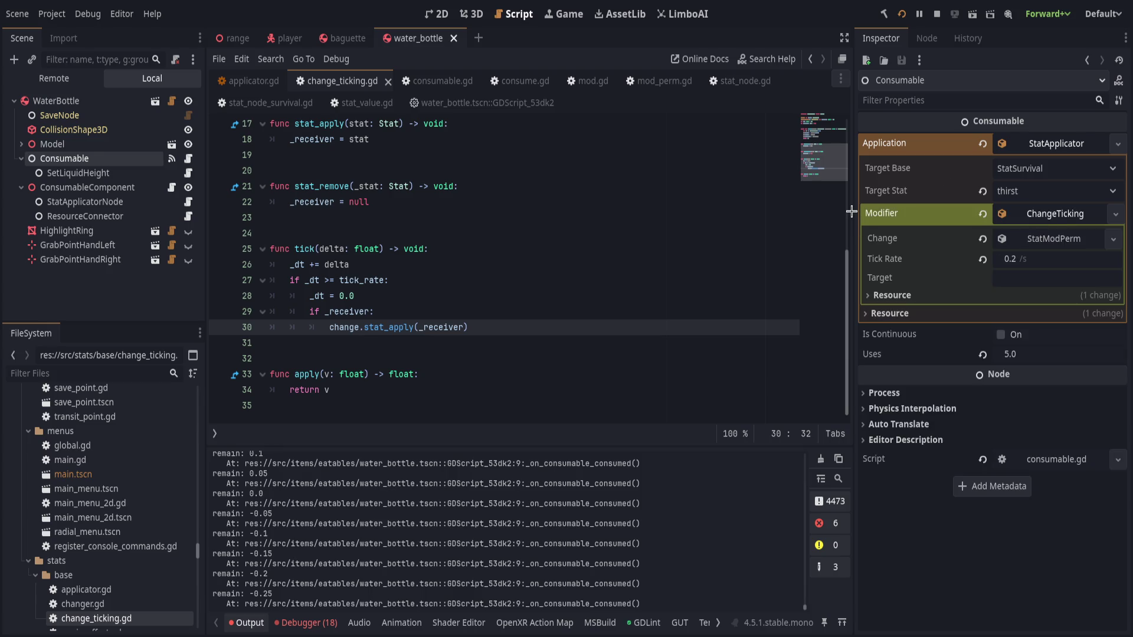
left_click(1071, 244)
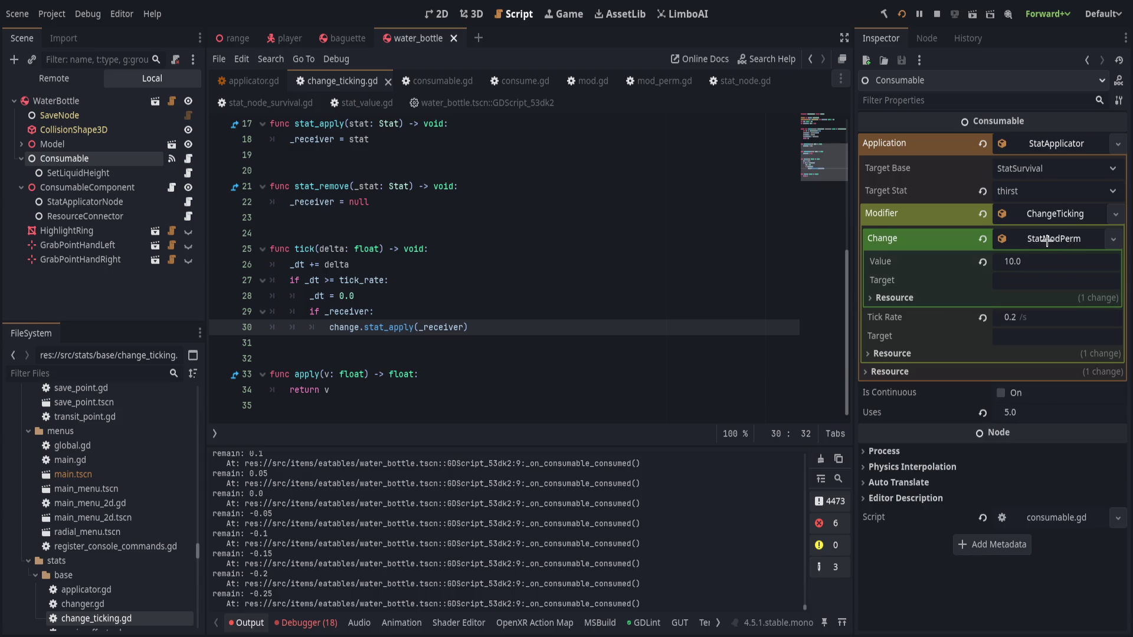
left_click(1048, 240)
left_click(1031, 210)
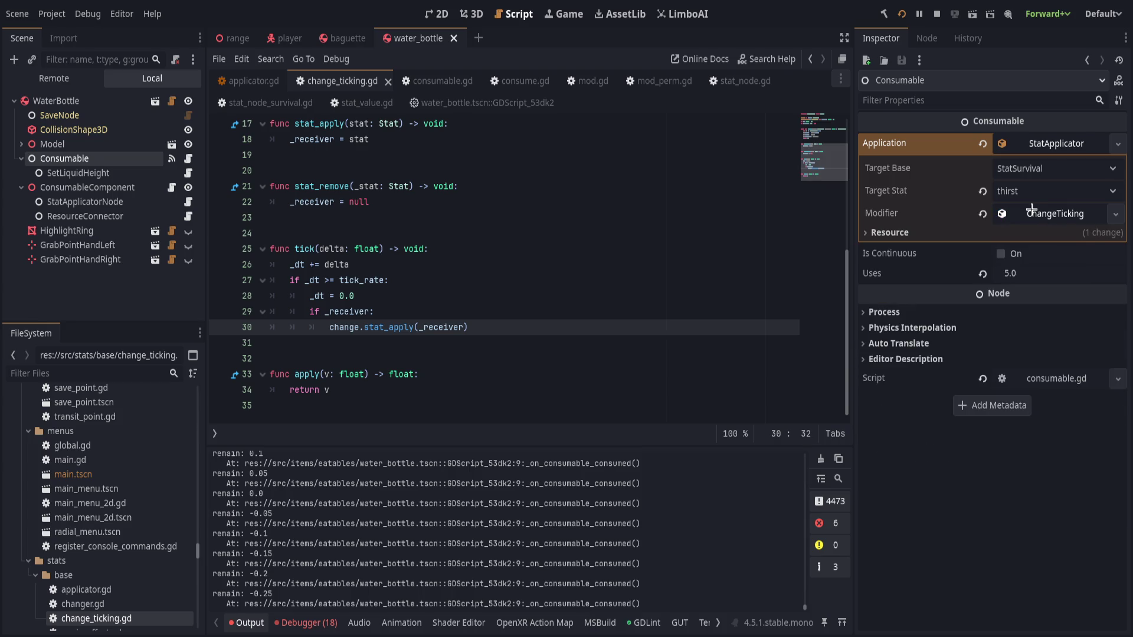
left_click(393, 249)
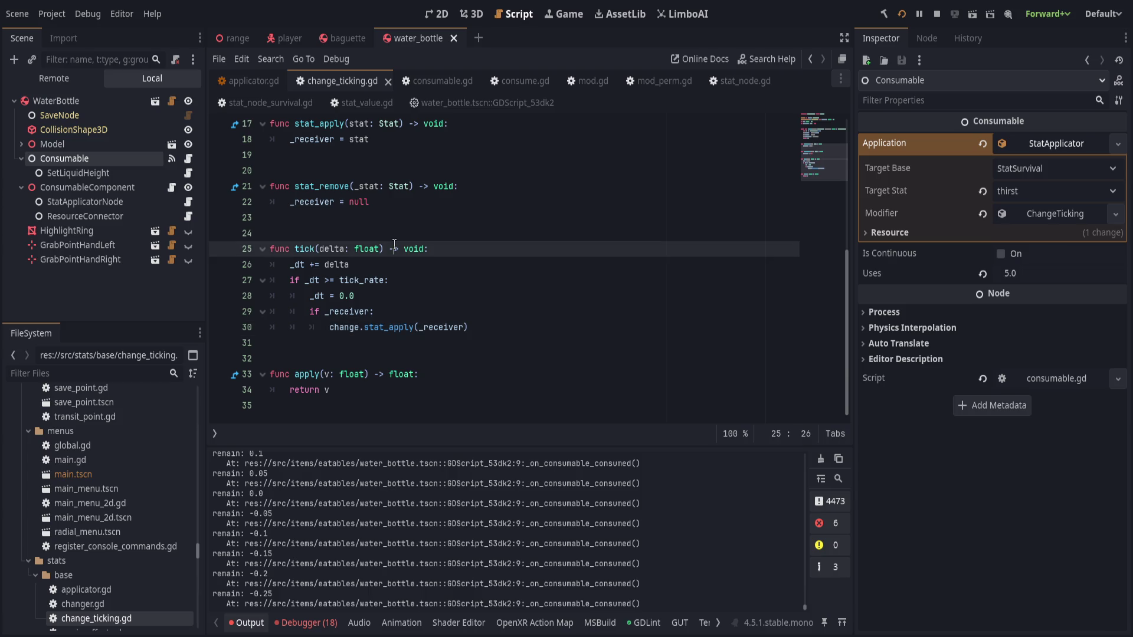
With consumable.gd open, enable Is Continuous on the bottle's Consumable
left_click(182, 160)
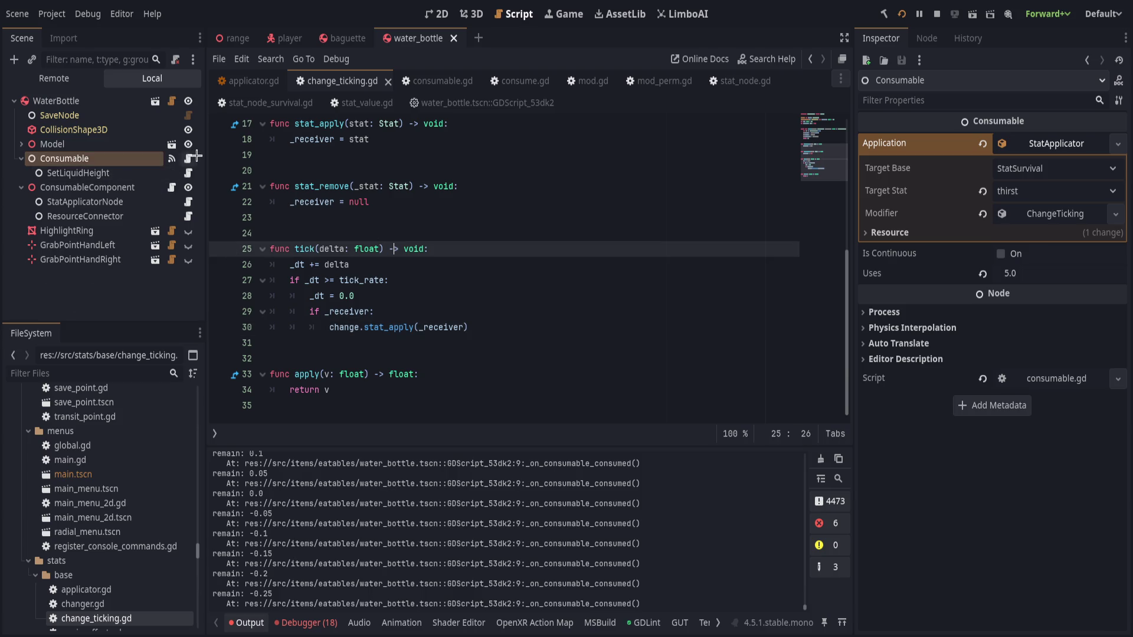
left_click(186, 160)
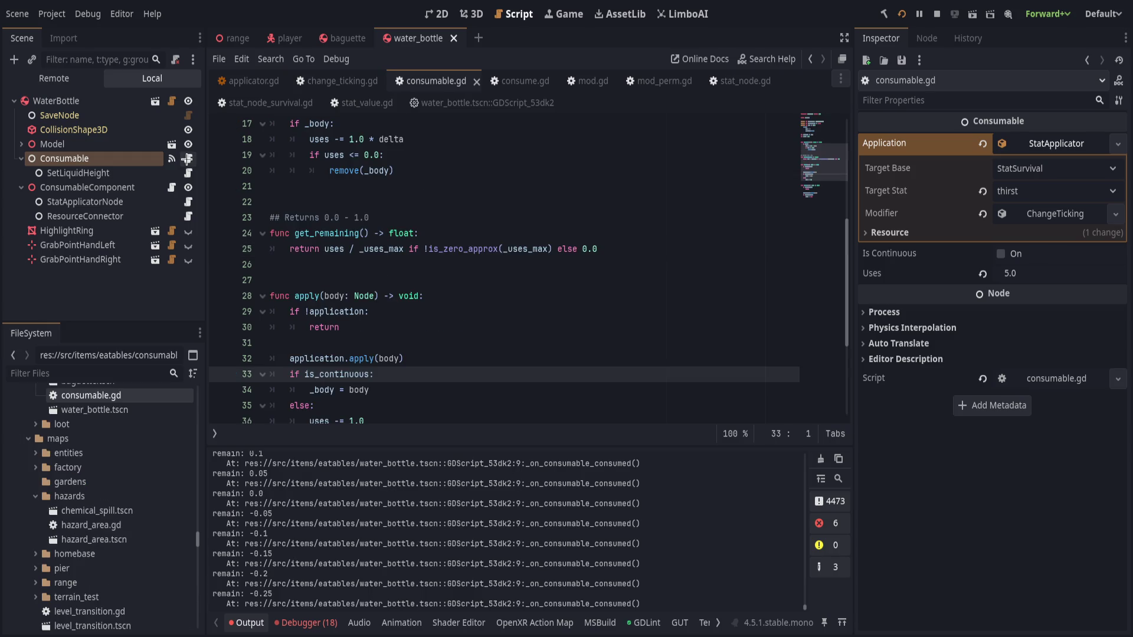
left_click(434, 276)
scroll(435, 277, "up", 5)
scroll(435, 276, "down", 1)
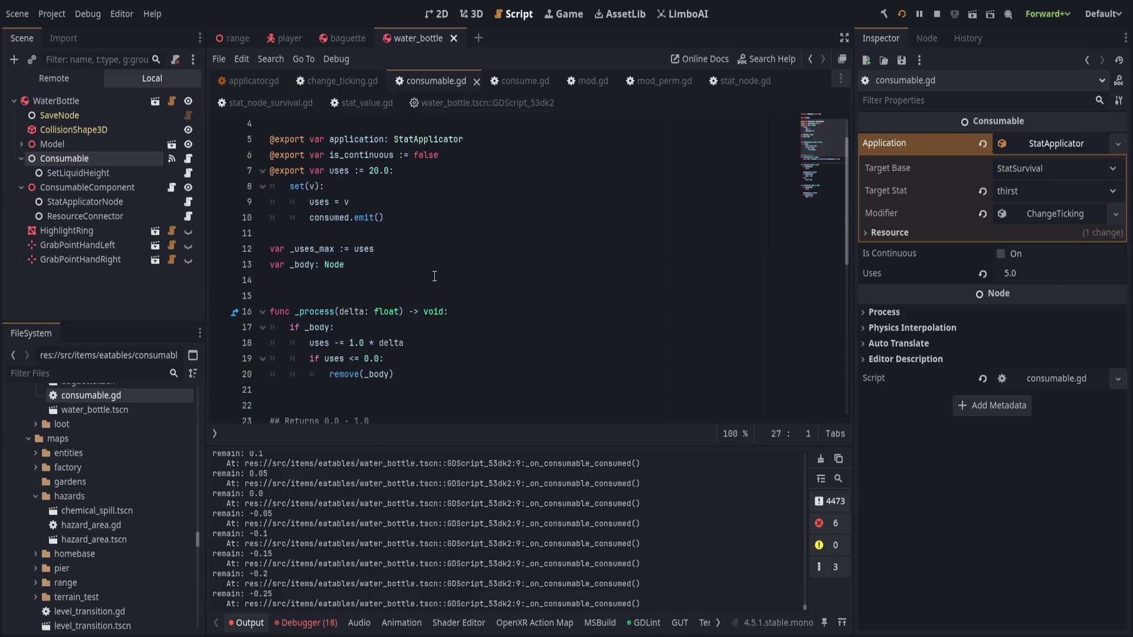
left_click(1002, 255)
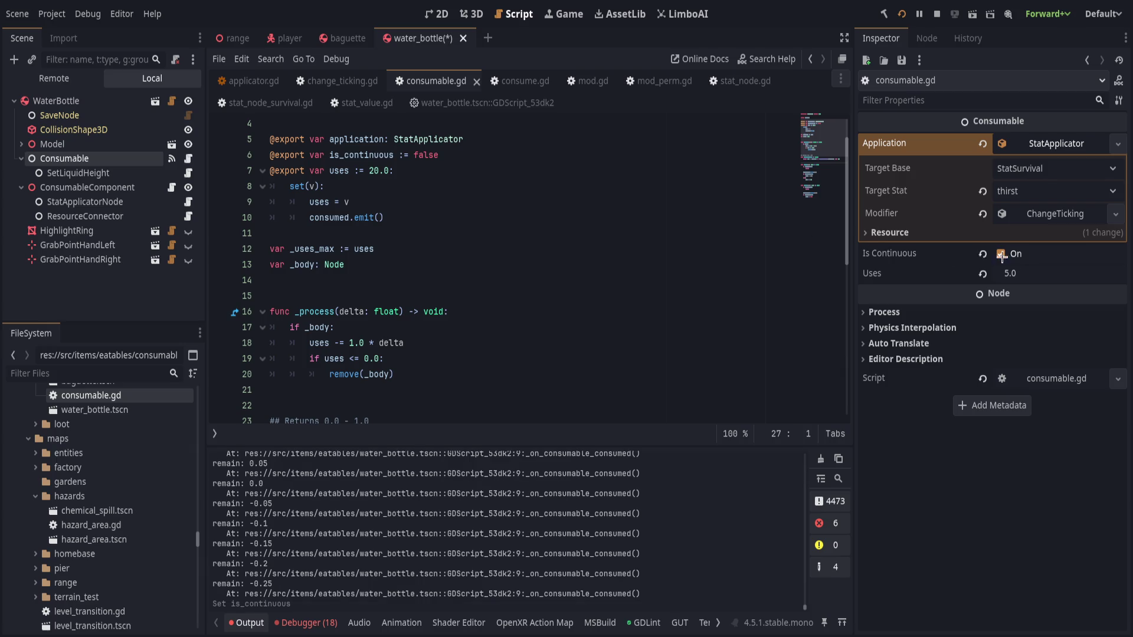
Set Uses to 10, save the water bottle scene and clear the output log
left_click(1020, 277)
type("10")
key("Return")
key("ctrl+s")
left_click(821, 458)
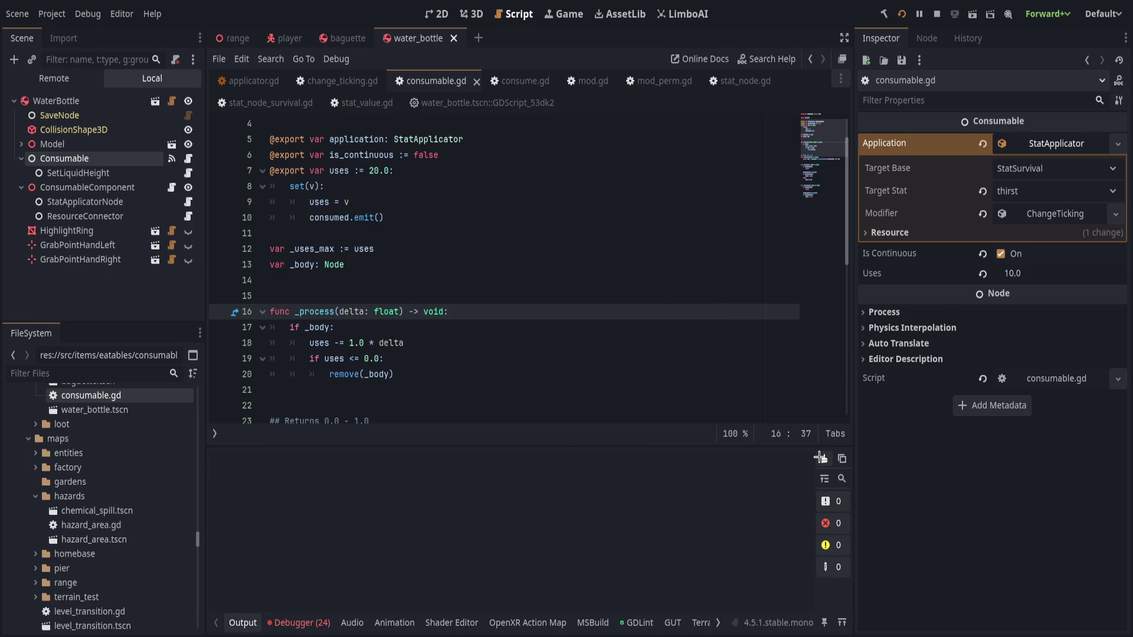
key("ctrl+s")
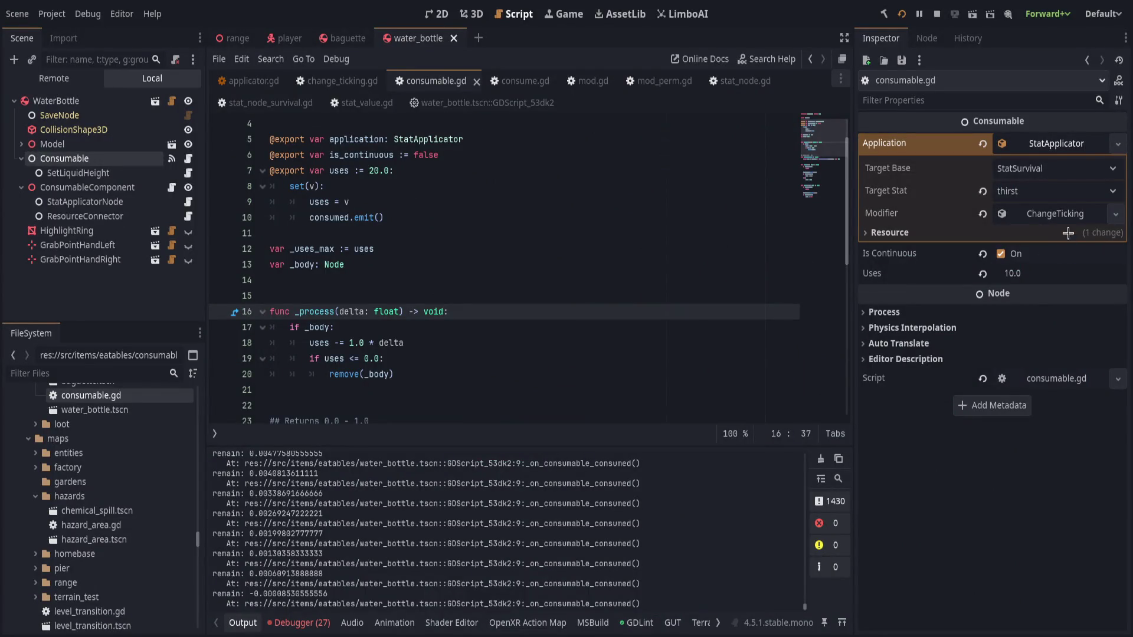
Return Uses to 5 (via 4), glance at the ChangeTicking modifier, and relaunch the game with F5
left_click(1055, 216)
left_click(1060, 219)
left_click(1066, 274)
type("4")
key("Return")
key("BackSpace")
type("5")
key("Return")
left_click(1052, 217)
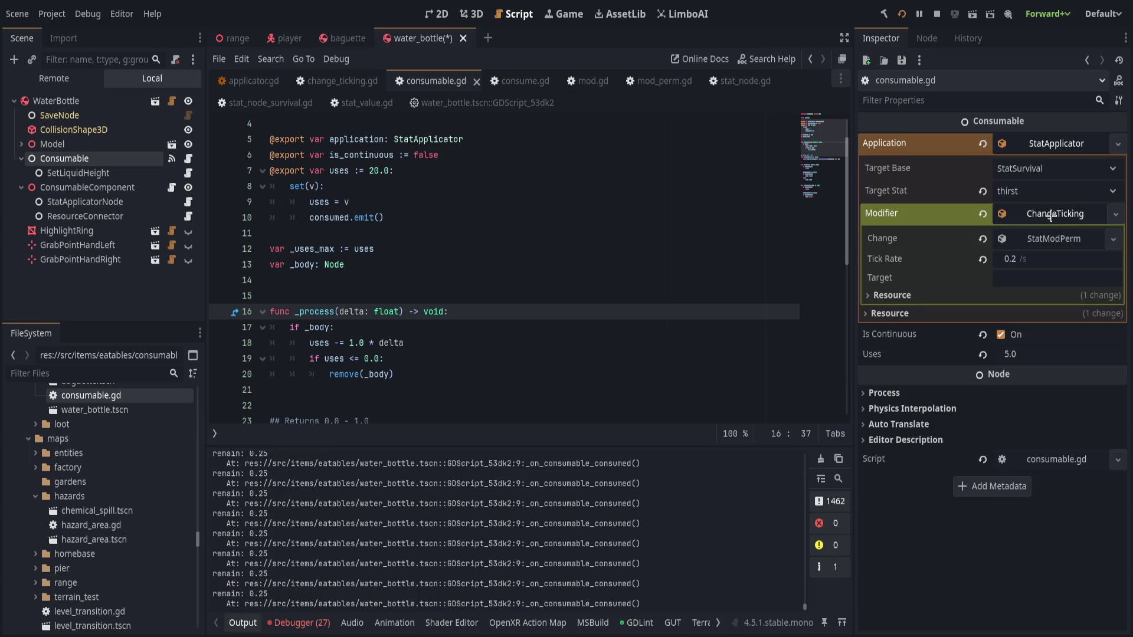
left_click(1050, 215)
key("F5")
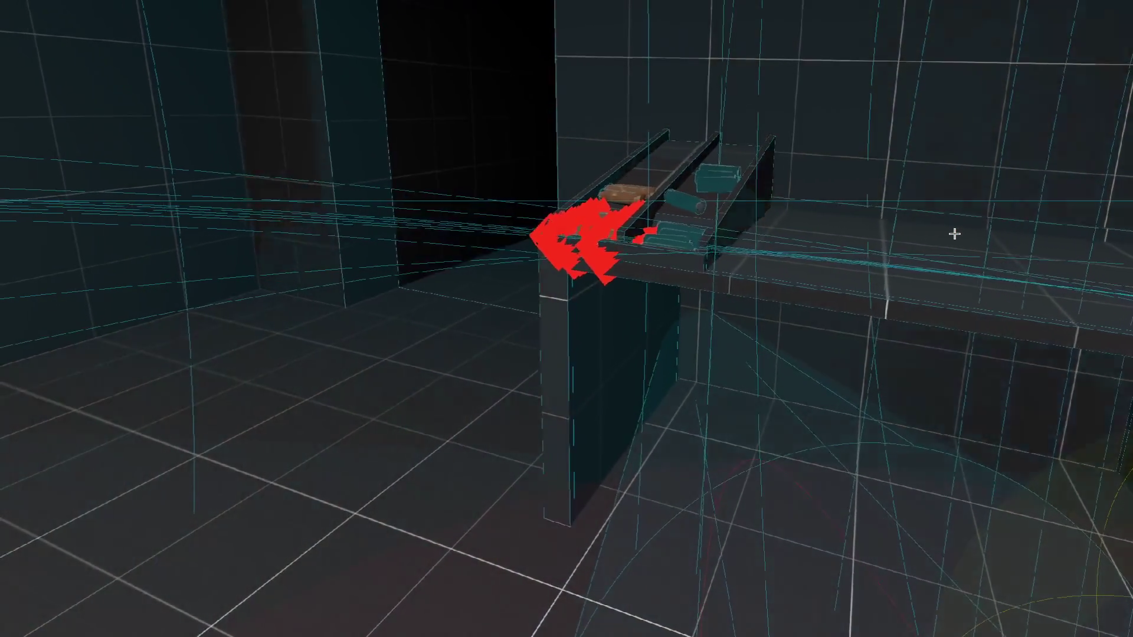
End the VR test and return to the editor on consumable.gd
key("alt+Tab")
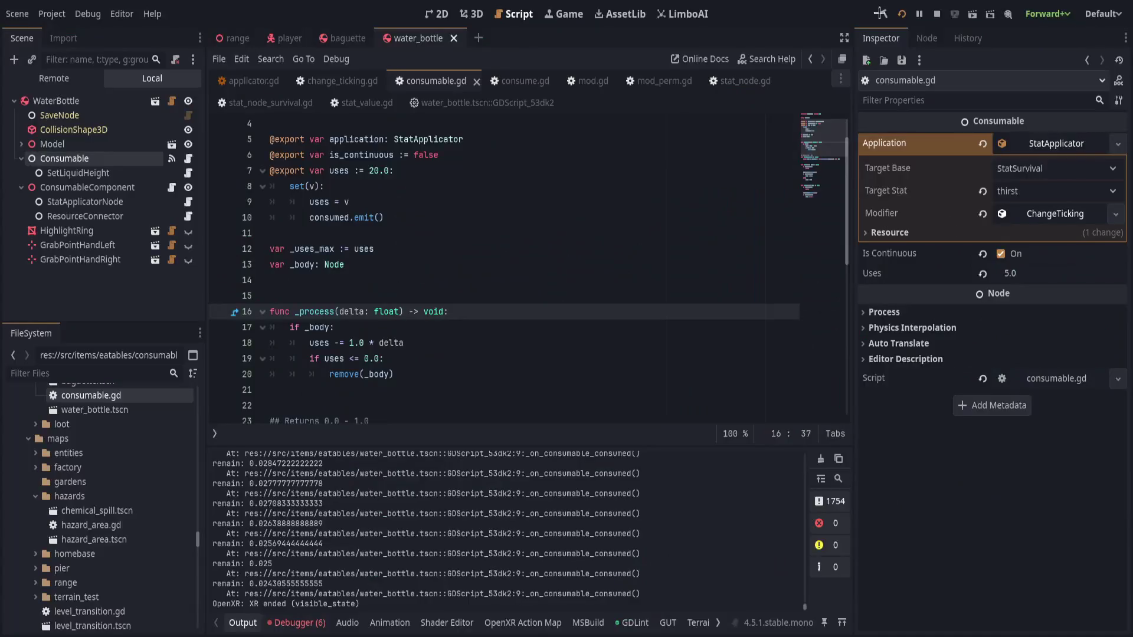
Check the is_continuous and uses-decrement lines, then the ChangeTicking modifier's 0.2/s StatModPerm value
left_click(453, 342)
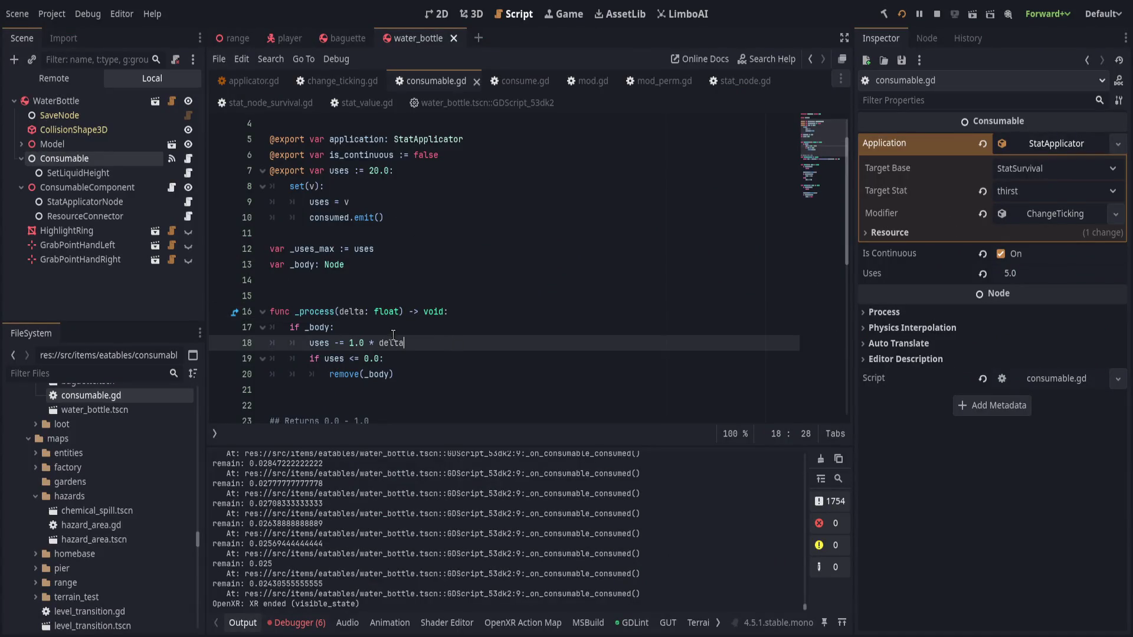
scroll(449, 343, "down", 2)
scroll(448, 343, "down", 1)
scroll(448, 344, "down", 1)
scroll(450, 346, "down", 2)
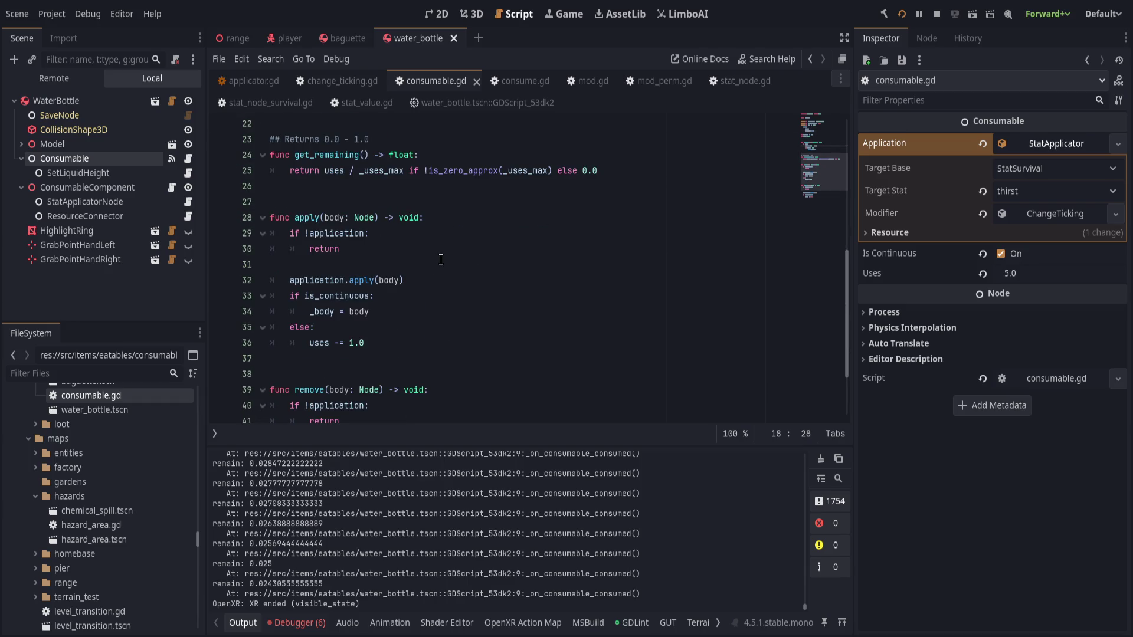
left_click(432, 298)
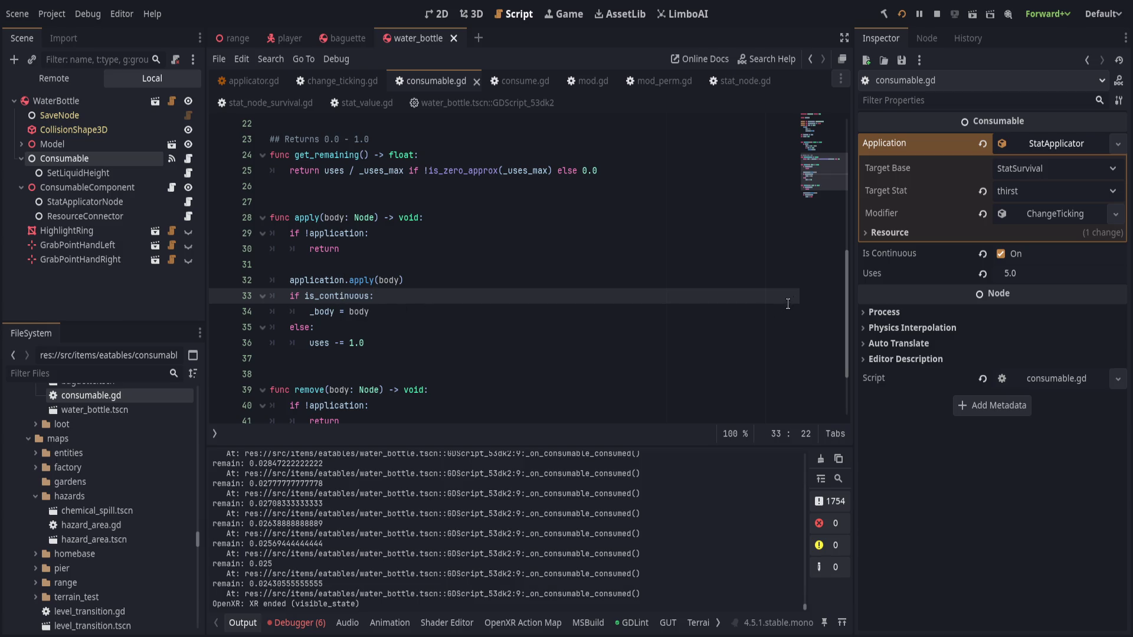
left_click(1056, 213)
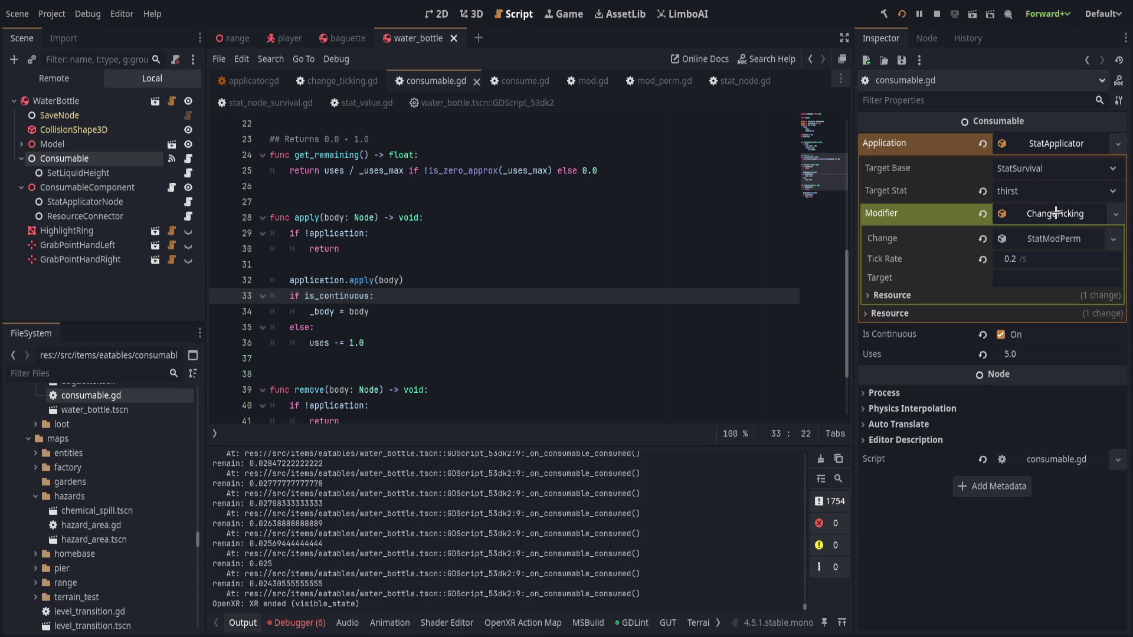
left_click(1055, 238)
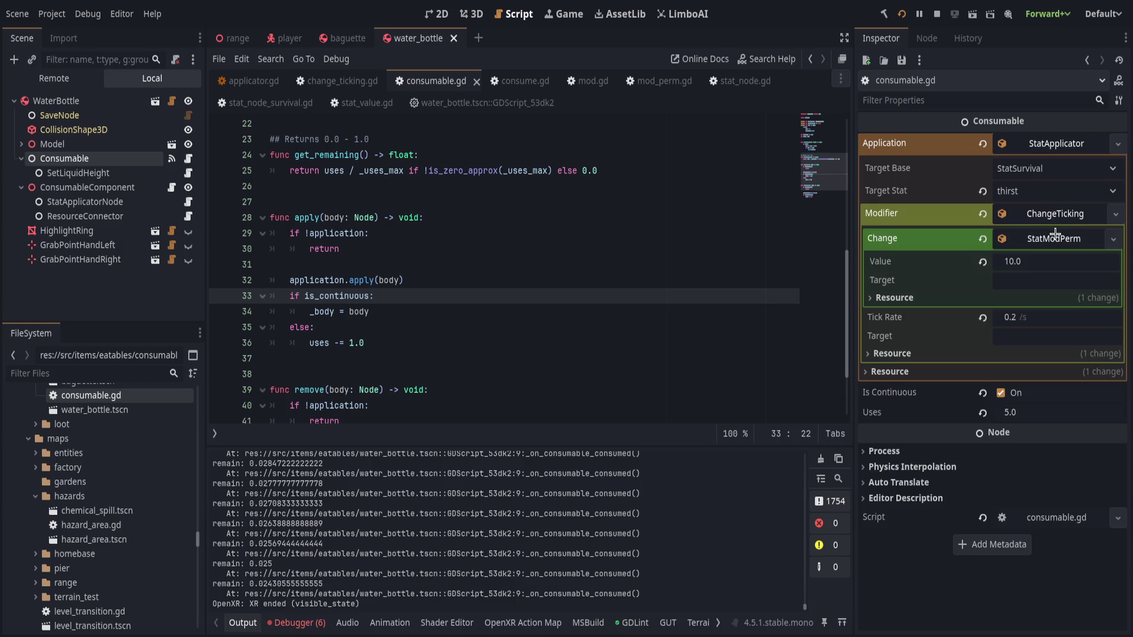
left_click(1051, 237)
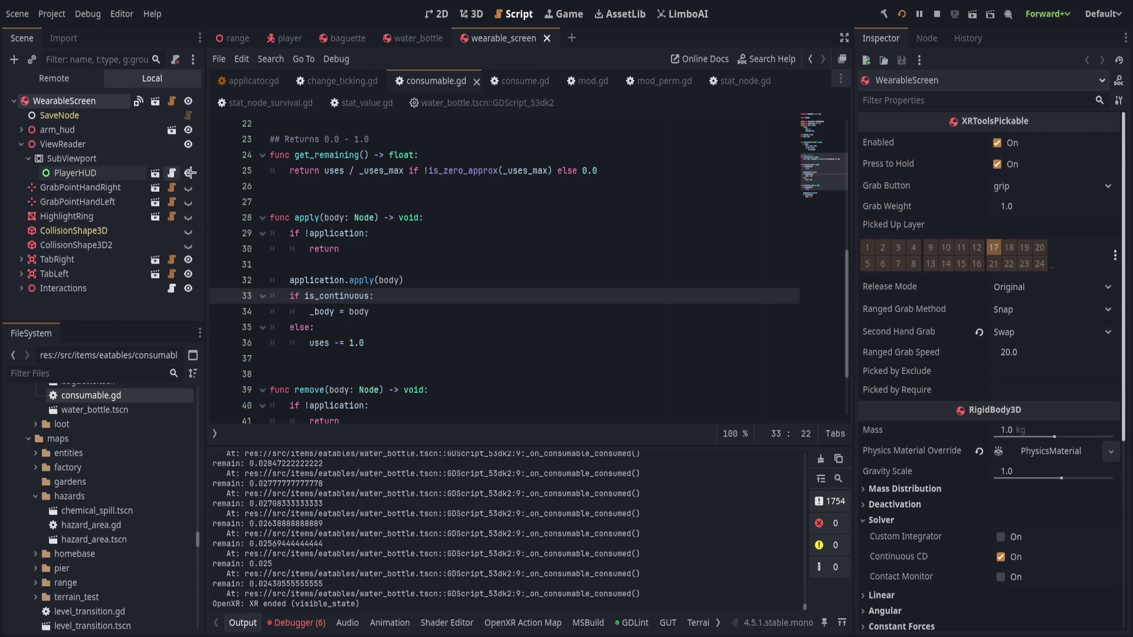
scroll(536, 342, "up", 3)
scroll(523, 355, "up", 1)
scroll(496, 376, "down", 3)
scroll(497, 376, "down", 1)
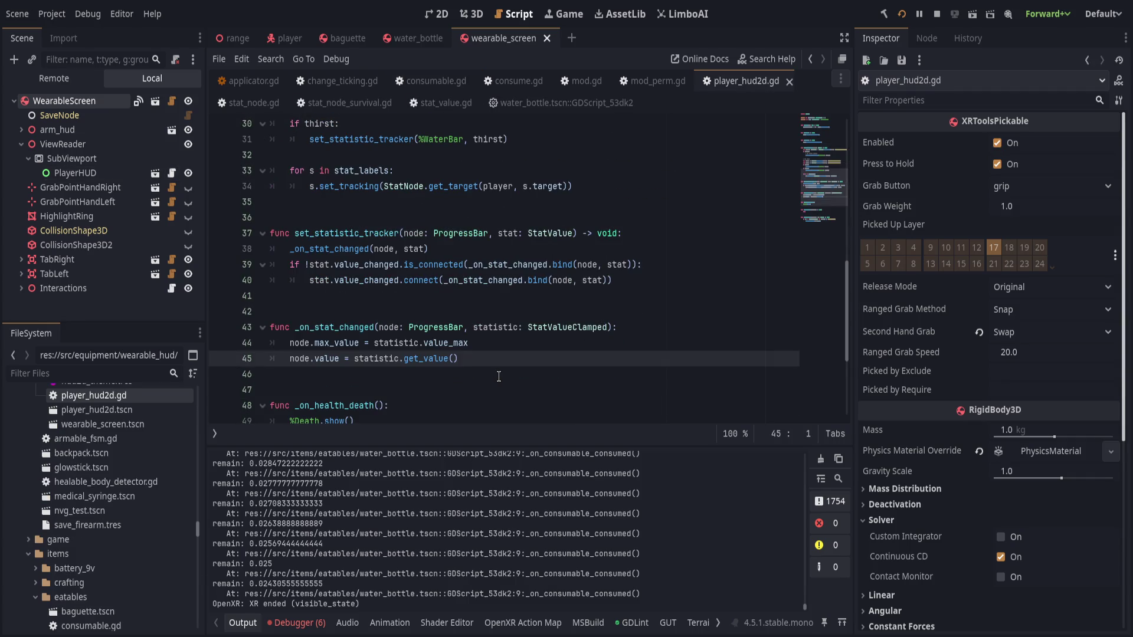
scroll(430, 361, "up", 2)
scroll(443, 354, "up", 1)
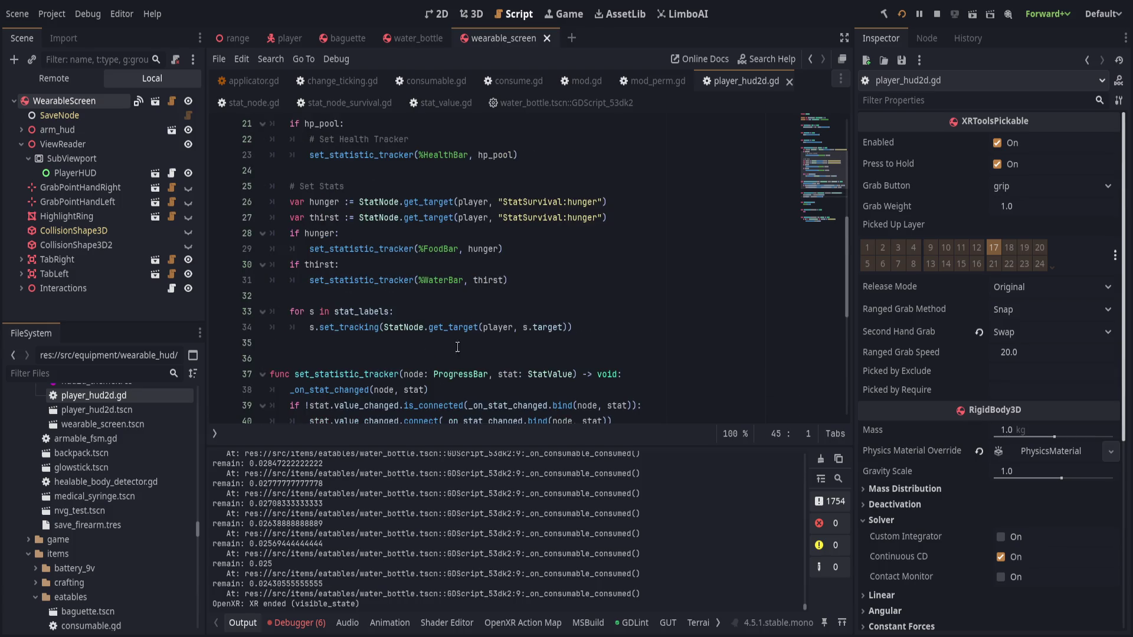
Set a breakpoint on the WaterBar tracker line 31 of player_hud2d.gd
left_click(509, 281)
left_click(223, 284)
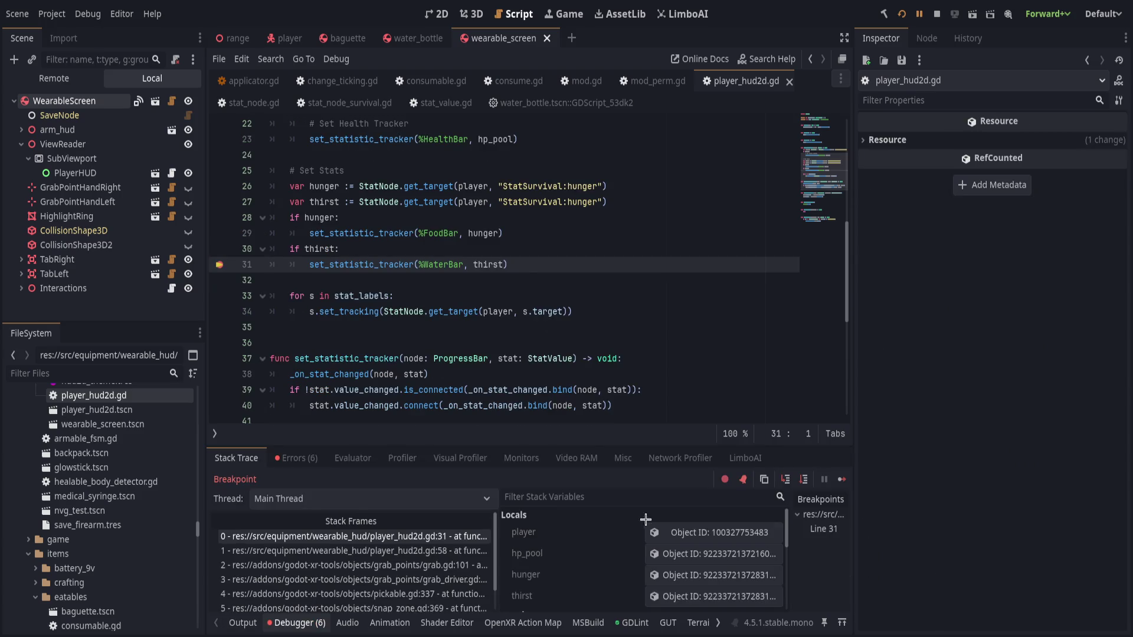
scroll(643, 518, "down", 2)
Inspect thirst in Locals and step through set_statistic_tracker and back out
left_click(664, 552)
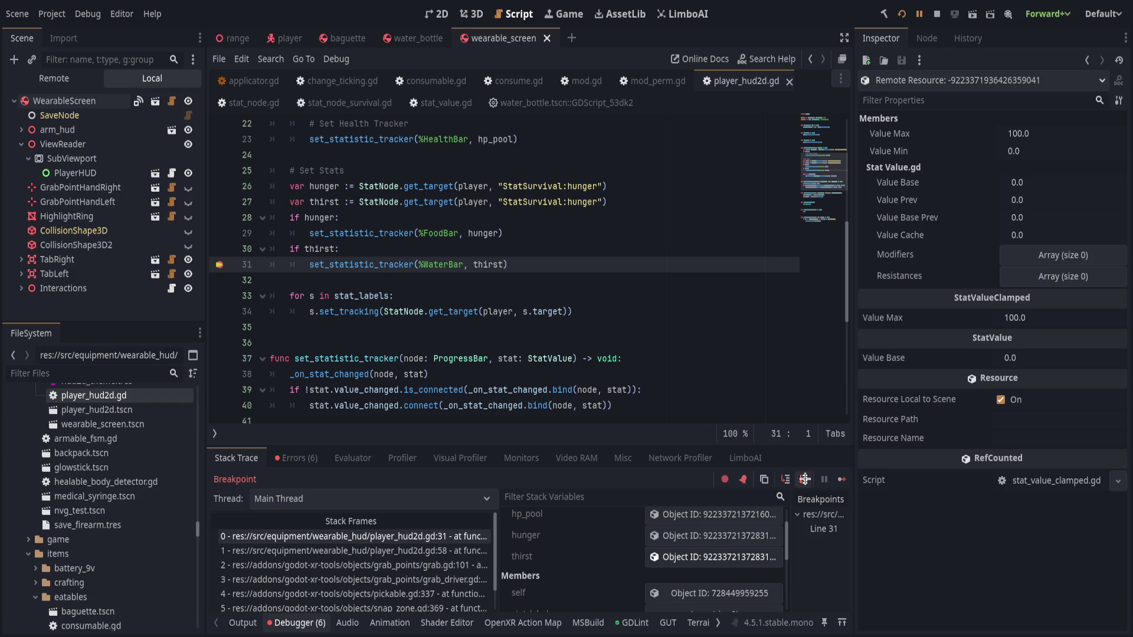
left_click(805, 480)
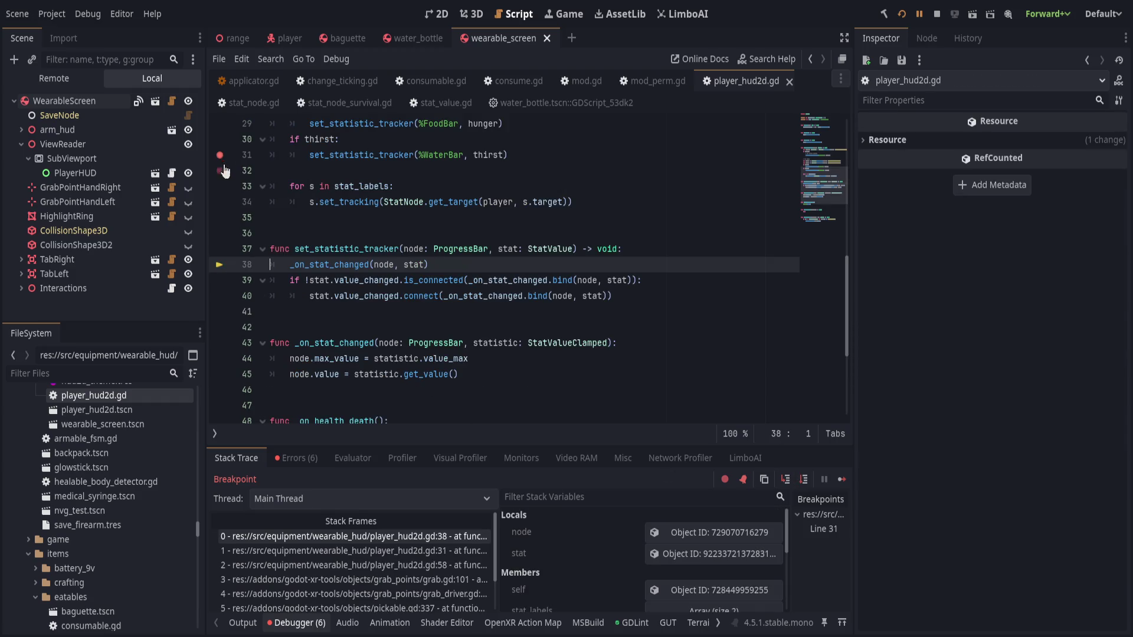
left_click(804, 479)
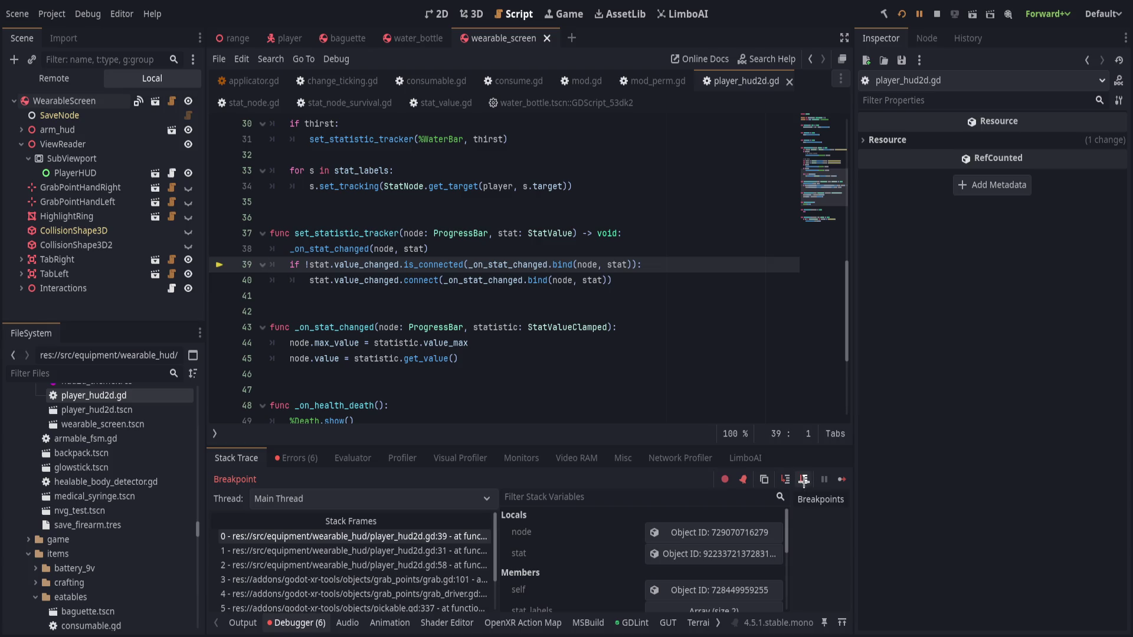
left_click(803, 479)
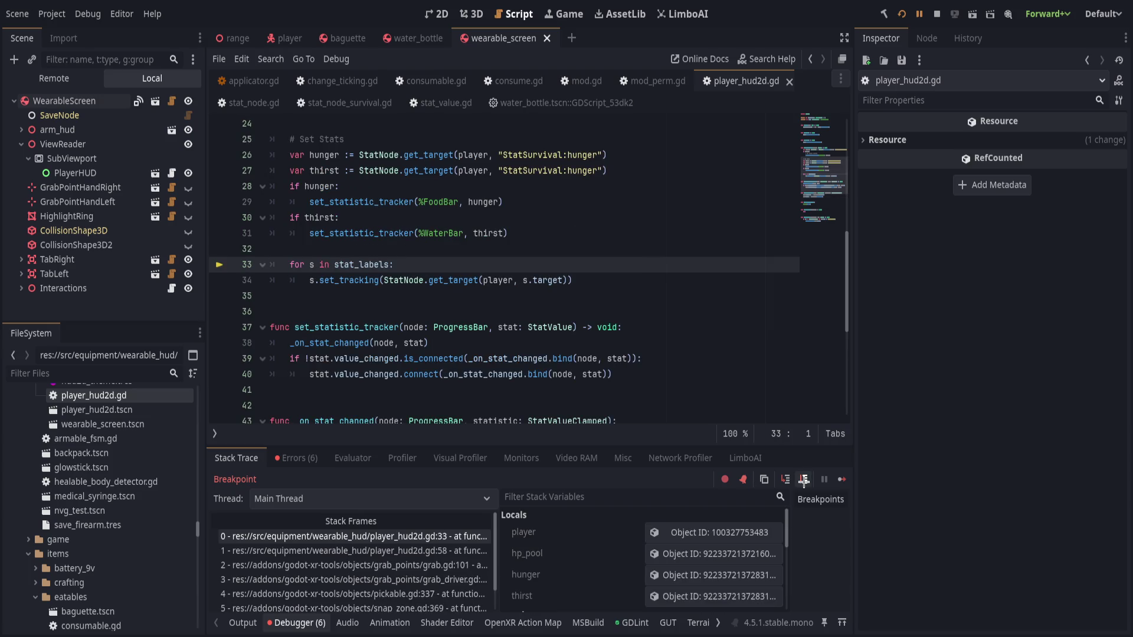
scroll(532, 377, "up", 2)
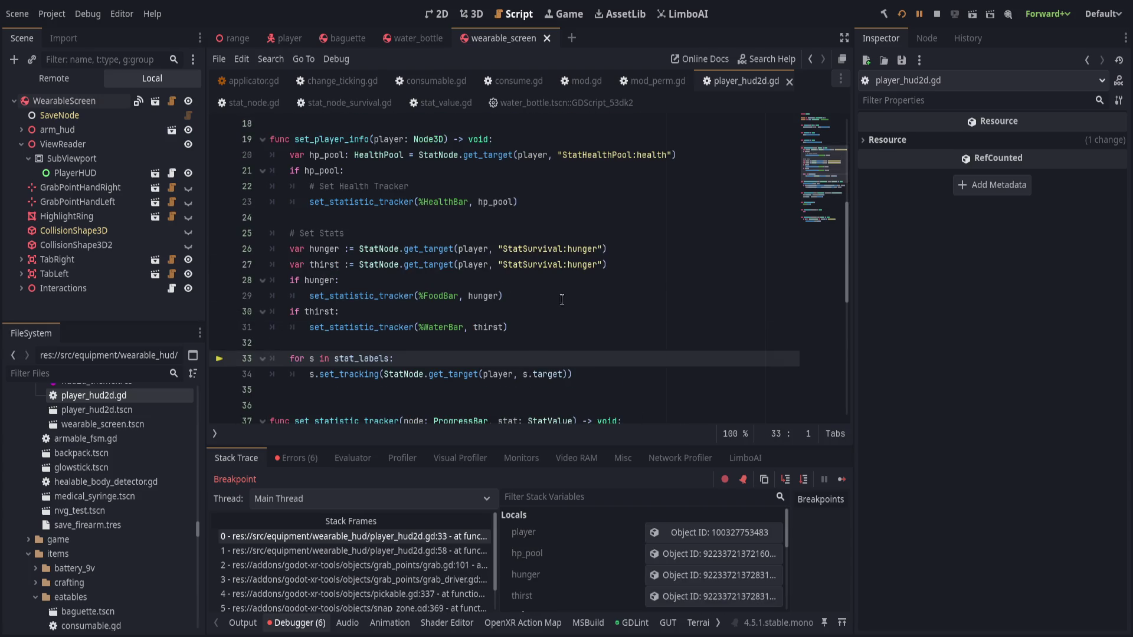
Replace 'hunger' with 'thirst' on line 27 so the stat path is StatSurvival:thirst, and save
double_click(573, 271)
type("thi")
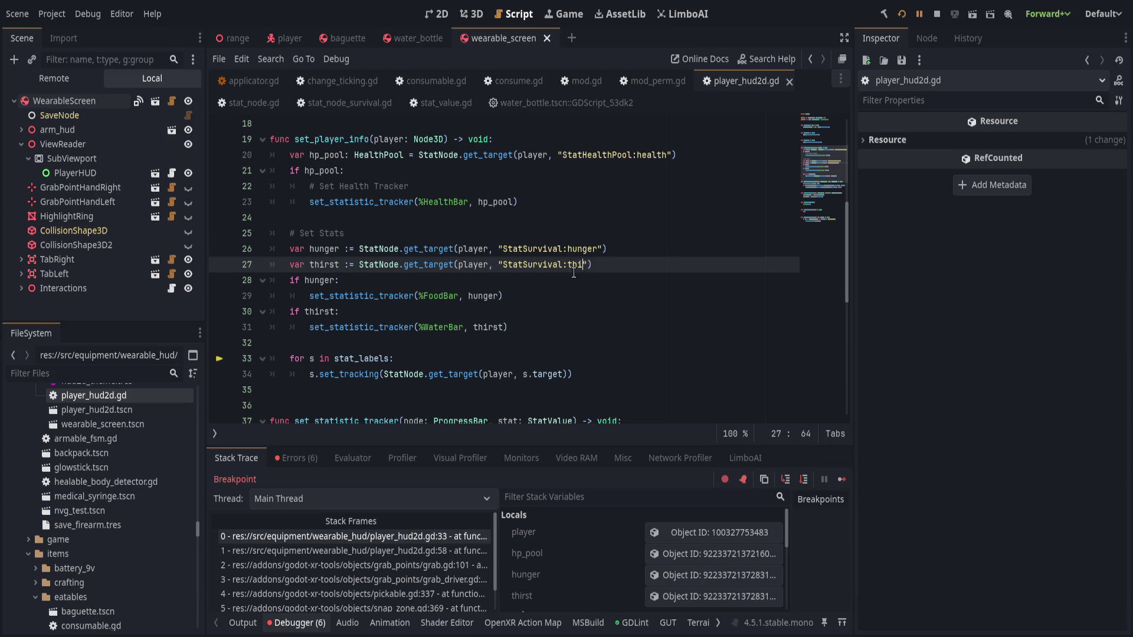
key("End")
key("ctrl+s")
scroll(642, 267, "down", 2)
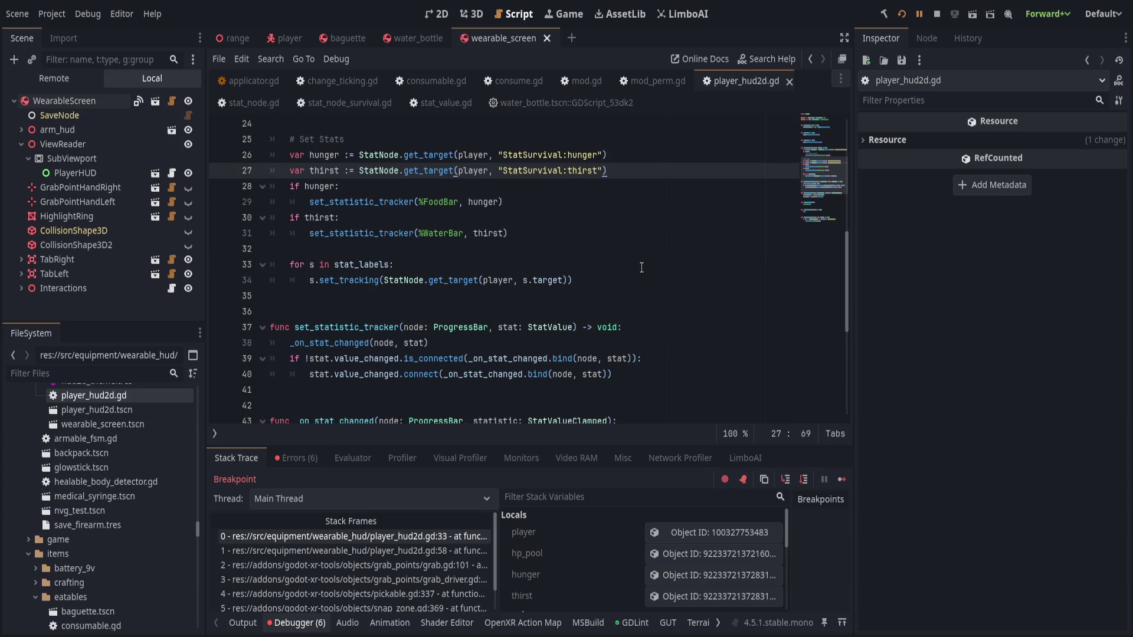
Resume the paused game, drink the bottle until empty, and view the remaining-fraction log in Output
left_click(918, 14)
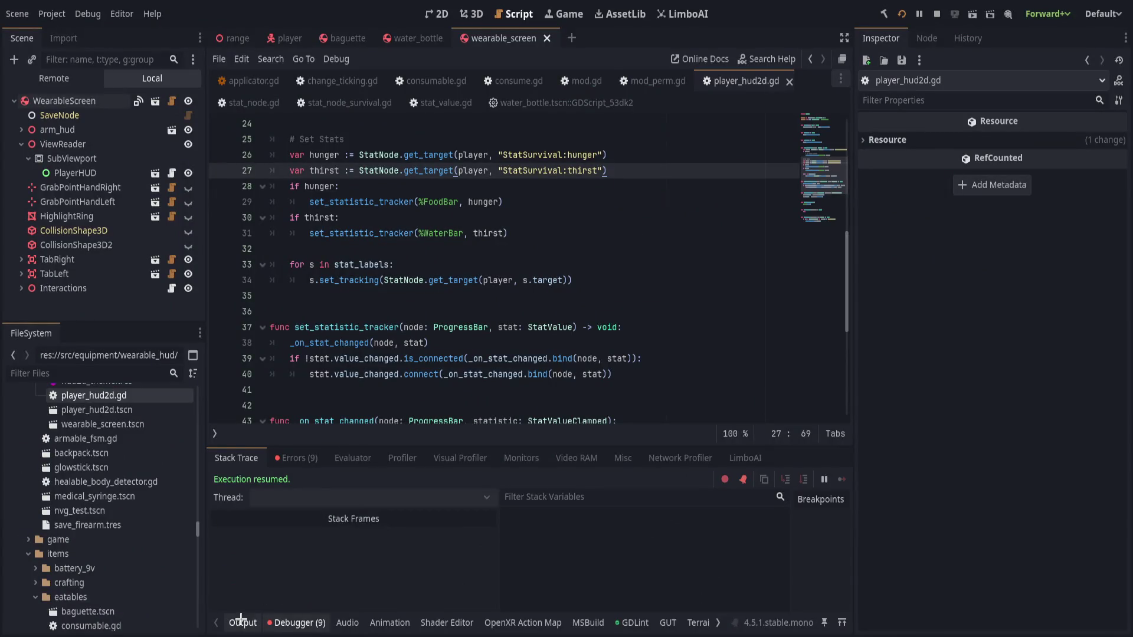
left_click(241, 620)
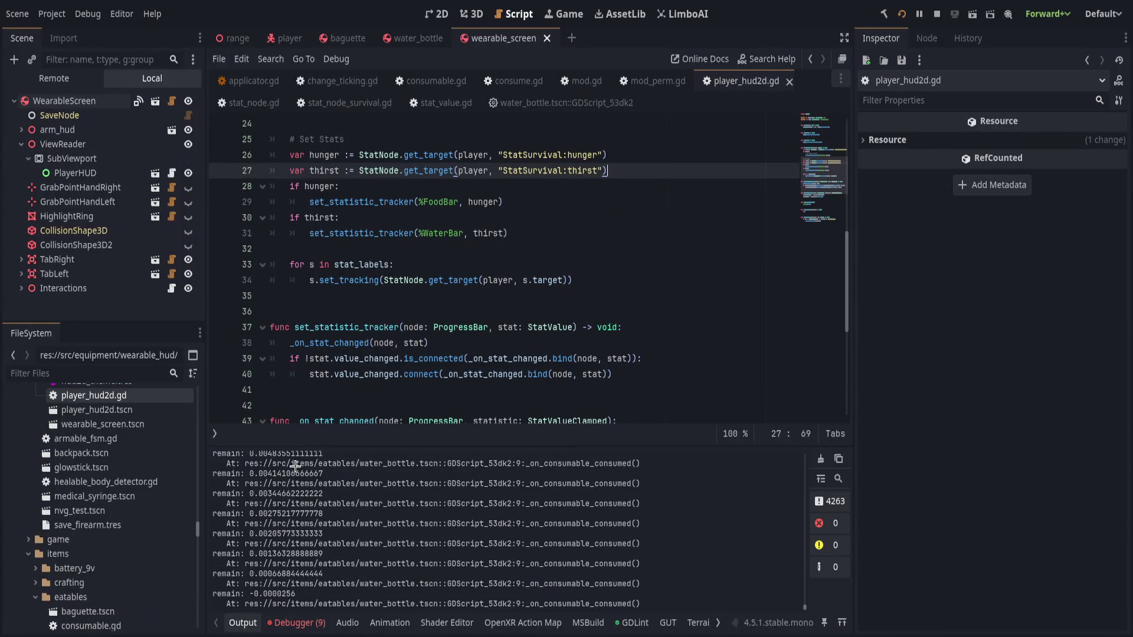
Check the debugger's error list and run the project again for a fresh VR test
left_click(299, 626)
left_click(295, 458)
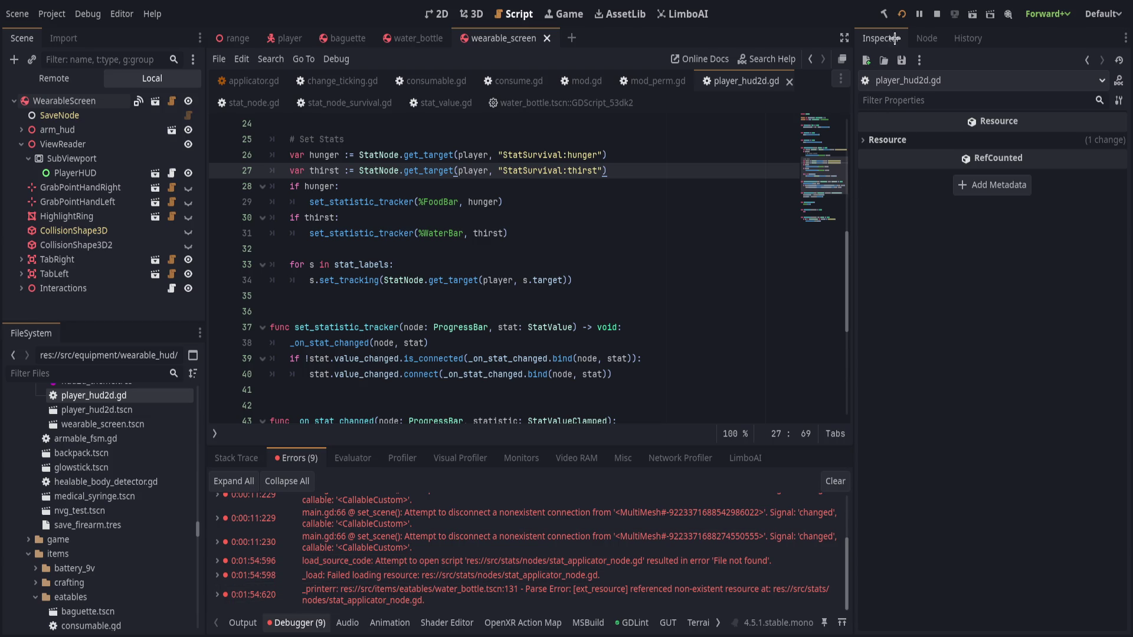
left_click(901, 15)
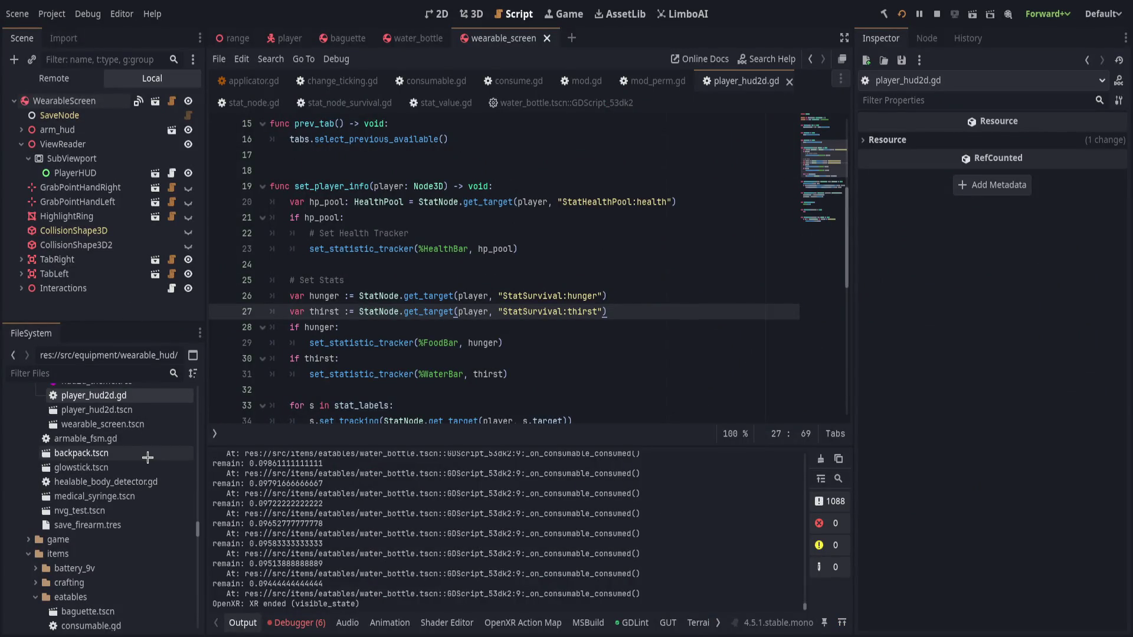
scroll(97, 456, "up", 2)
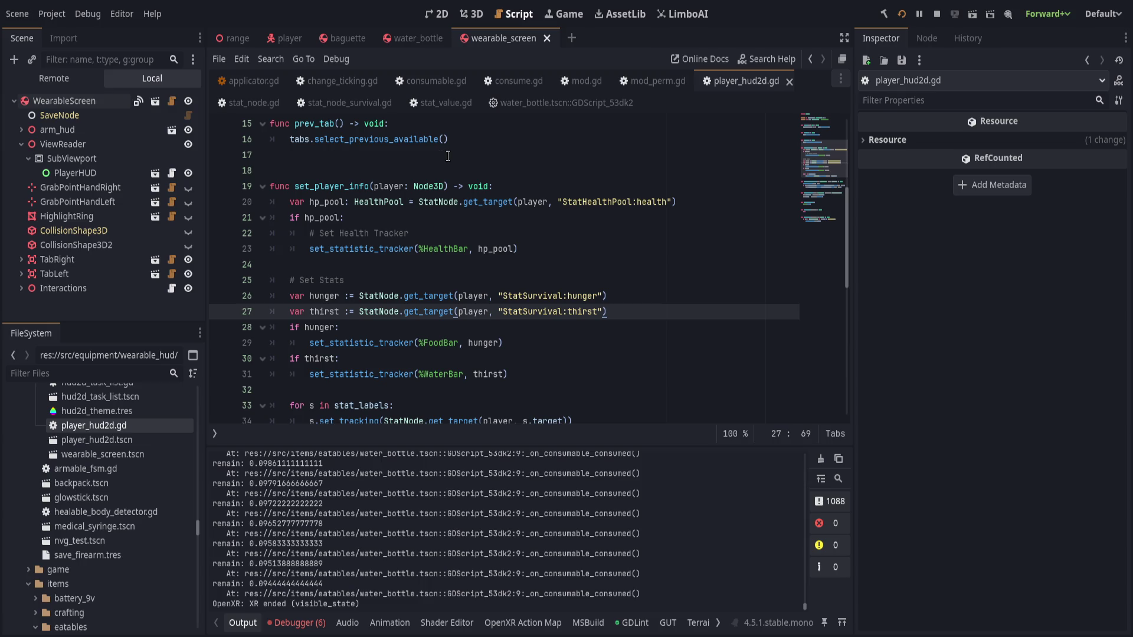
In the water_bottle scene, view its built-in script and show the Consumable node's properties in the Inspector
left_click(515, 84)
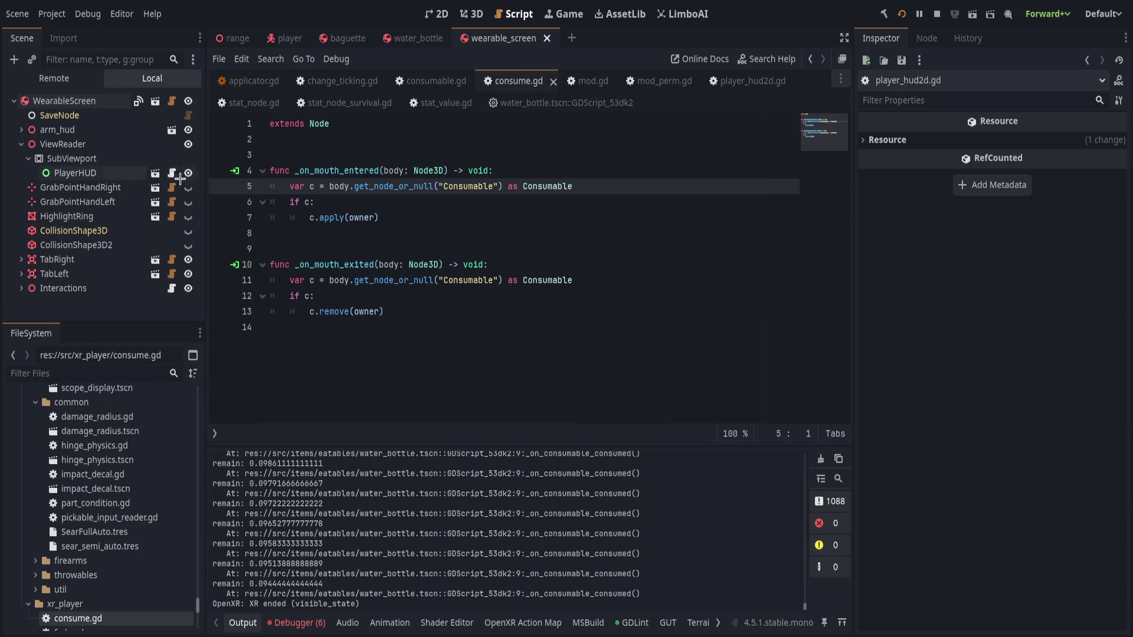
left_click(412, 38)
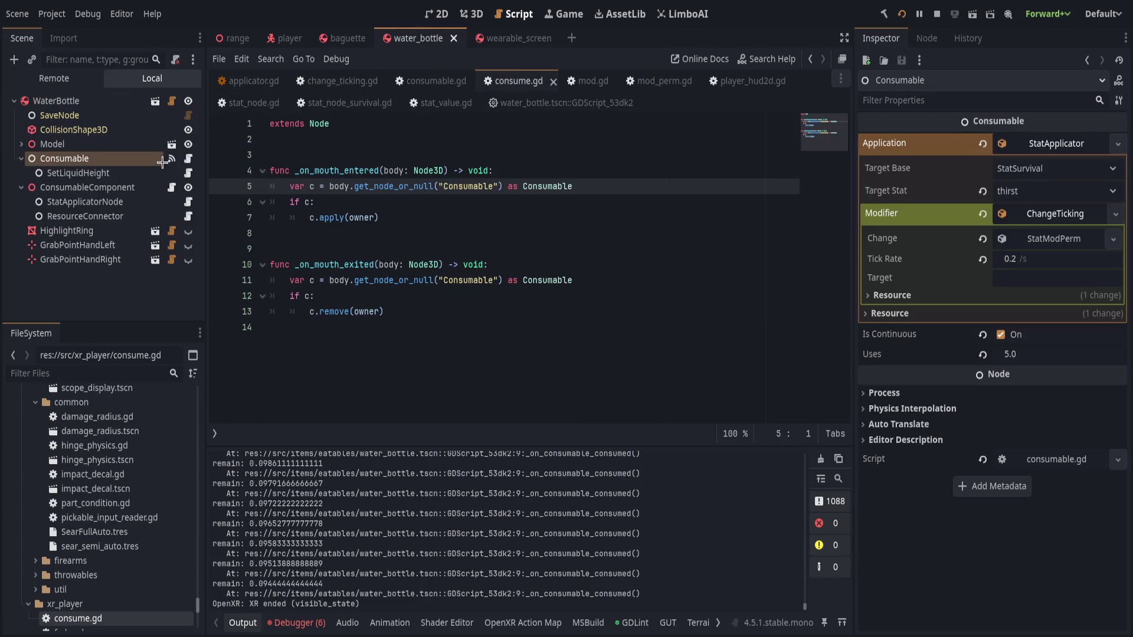
left_click(188, 173)
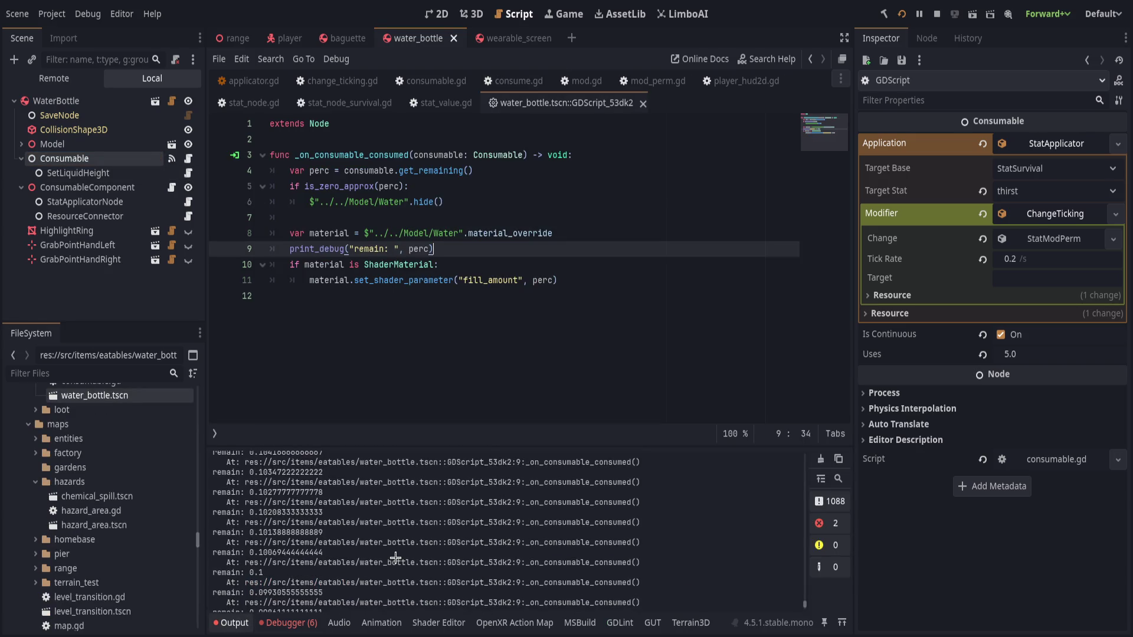
scroll(396, 558, "up", 10)
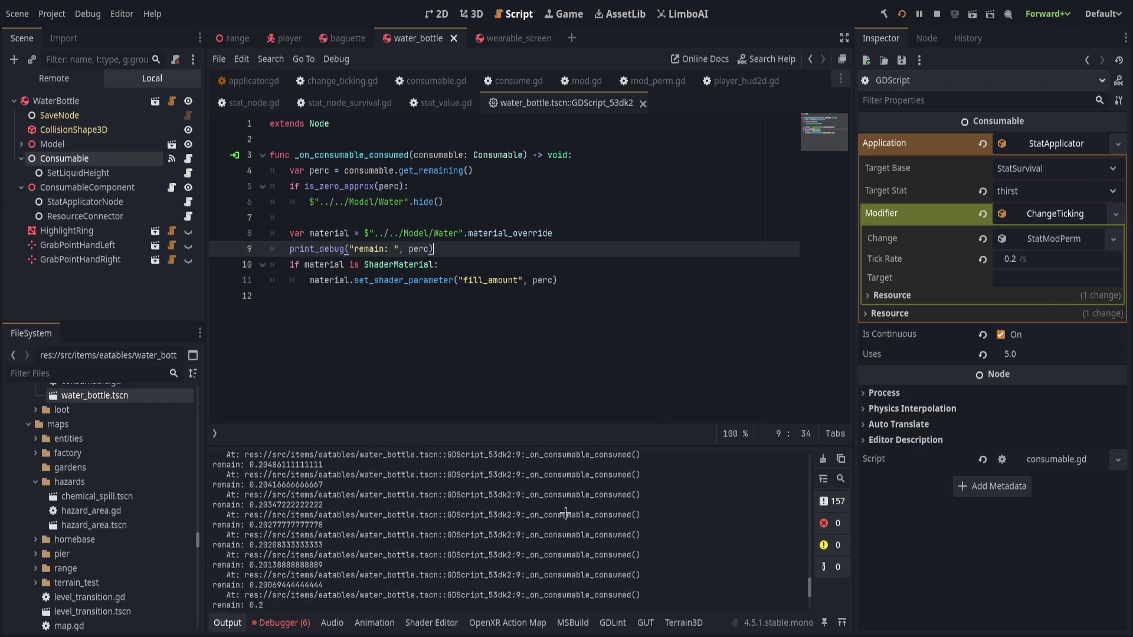
scroll(528, 590, "up", 5)
scroll(528, 590, "up", 3)
scroll(527, 590, "up", 4)
scroll(527, 589, "up", 3)
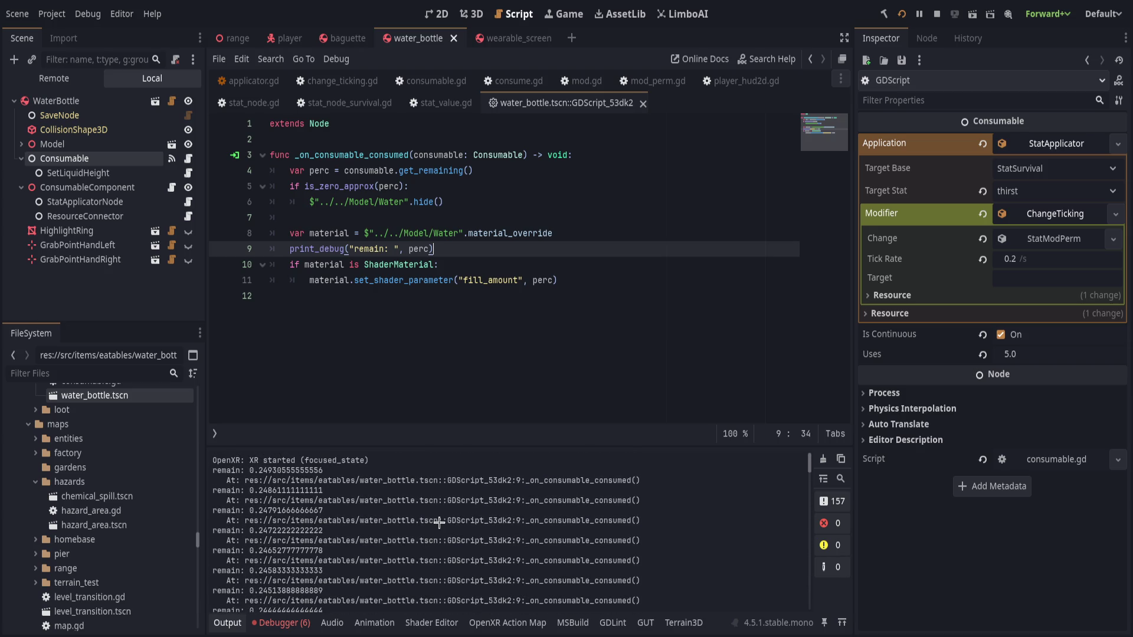
left_click(124, 284)
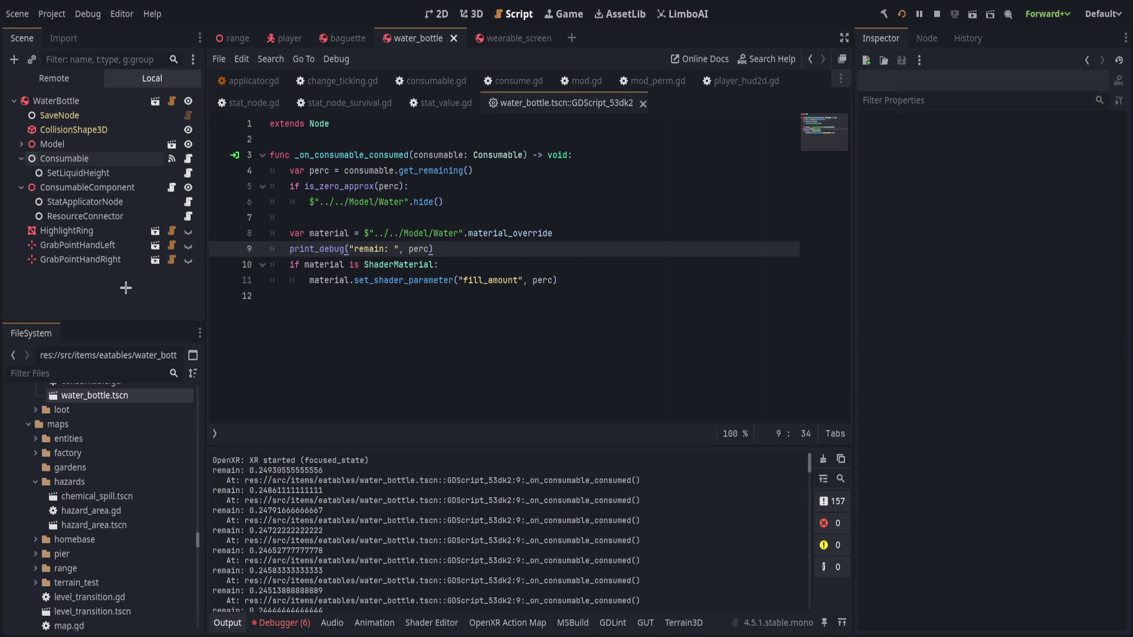
left_click(106, 158)
In consumable.gd, add func _ready() that sets _uses_max = uses
left_click(172, 159)
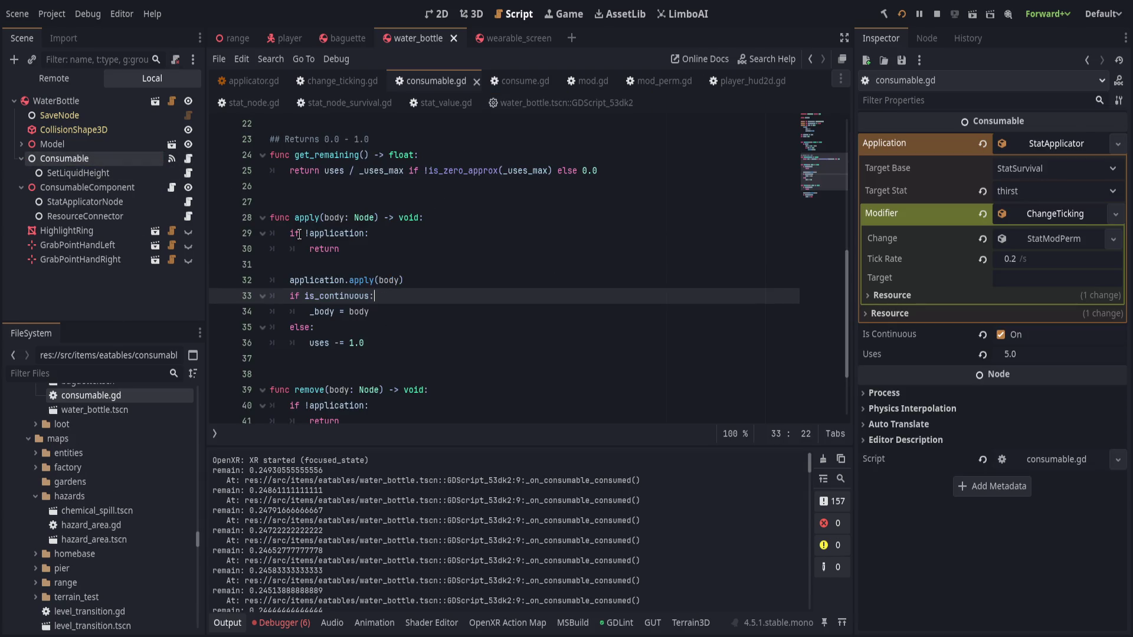
scroll(432, 358, "up", 5)
scroll(431, 361, "up", 3)
scroll(427, 363, "down", 4)
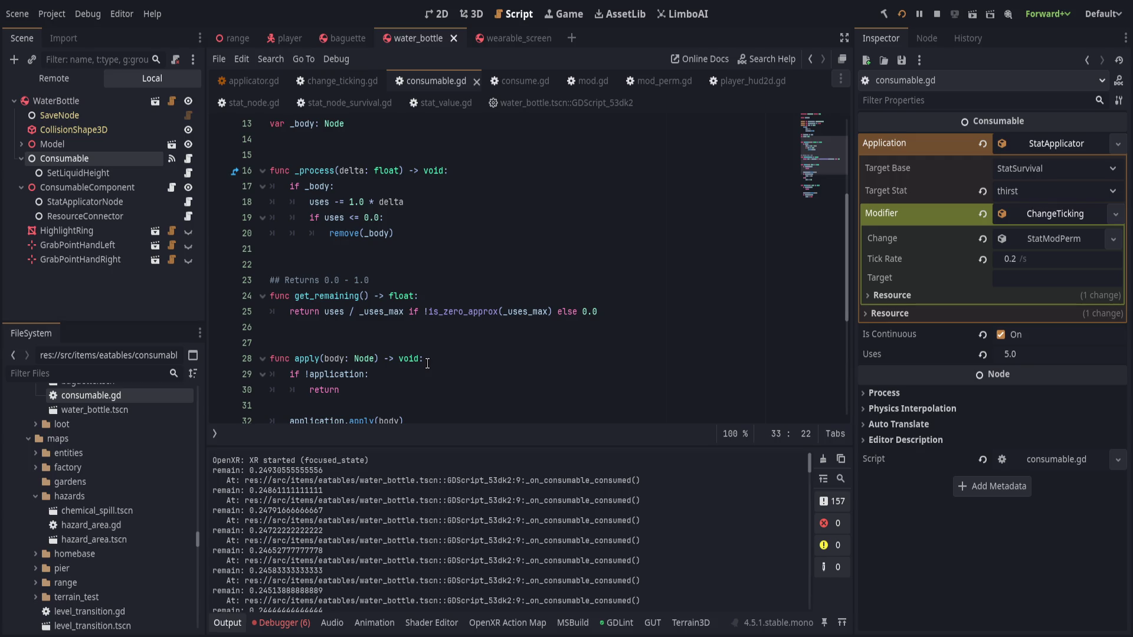
scroll(427, 363, "up", 2)
scroll(427, 363, "up", 1)
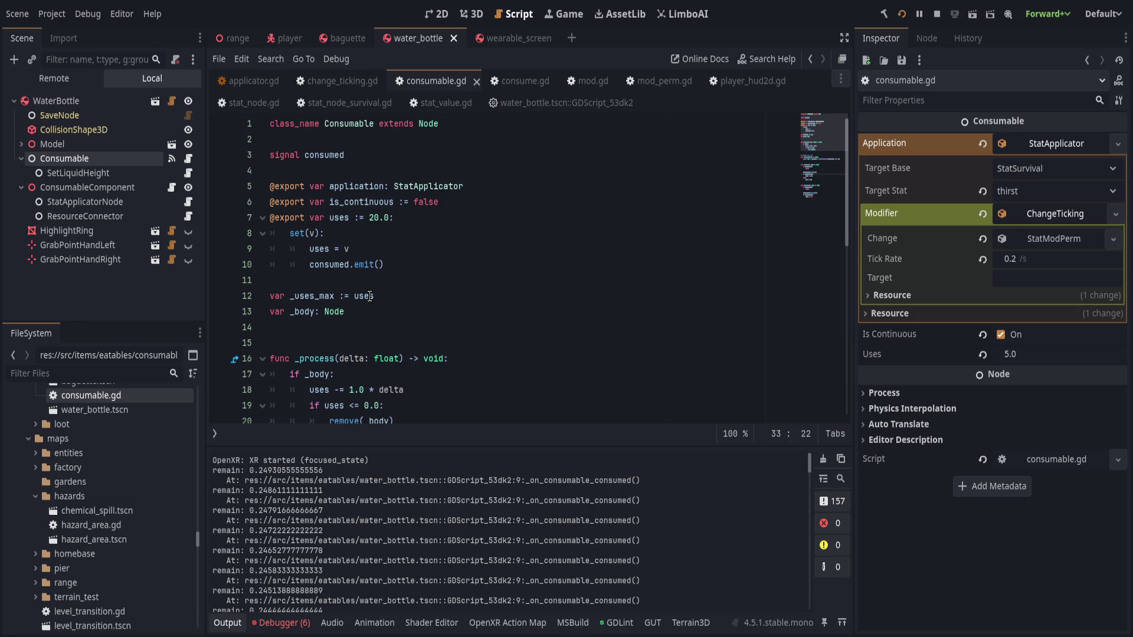
left_click(422, 330)
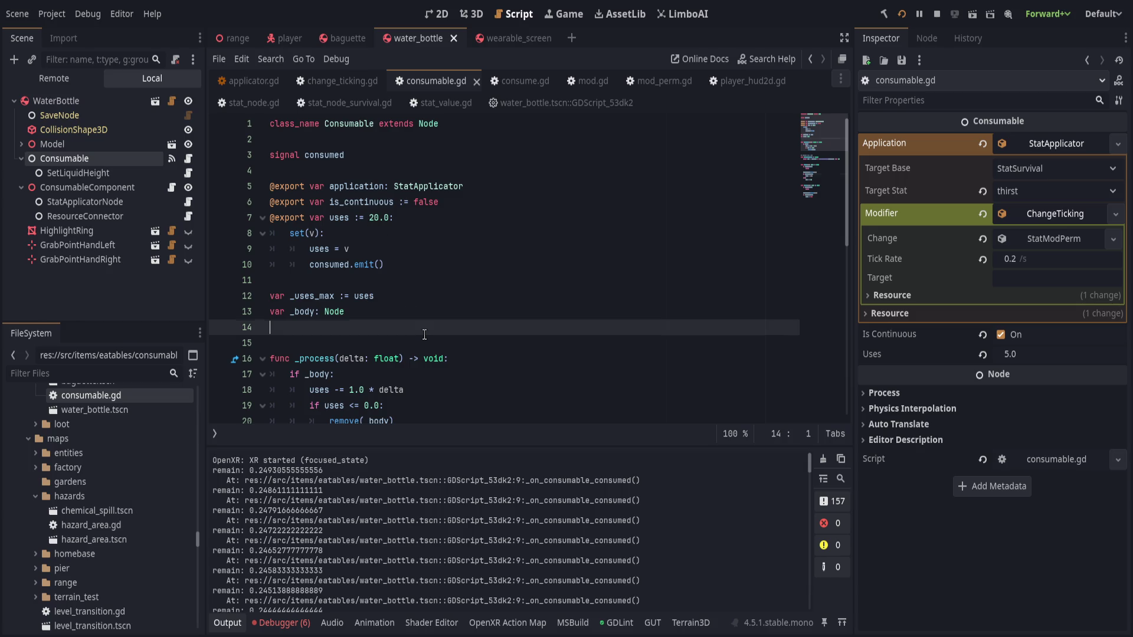
key("Return")
type("func _ready")
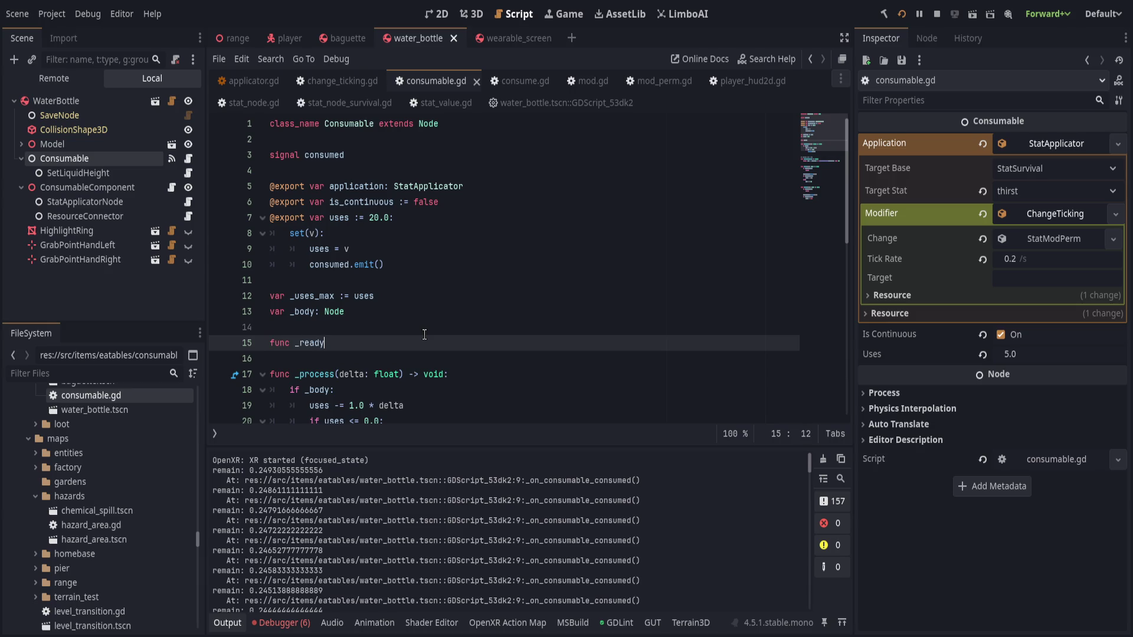
type("() -> void:")
key("Return")
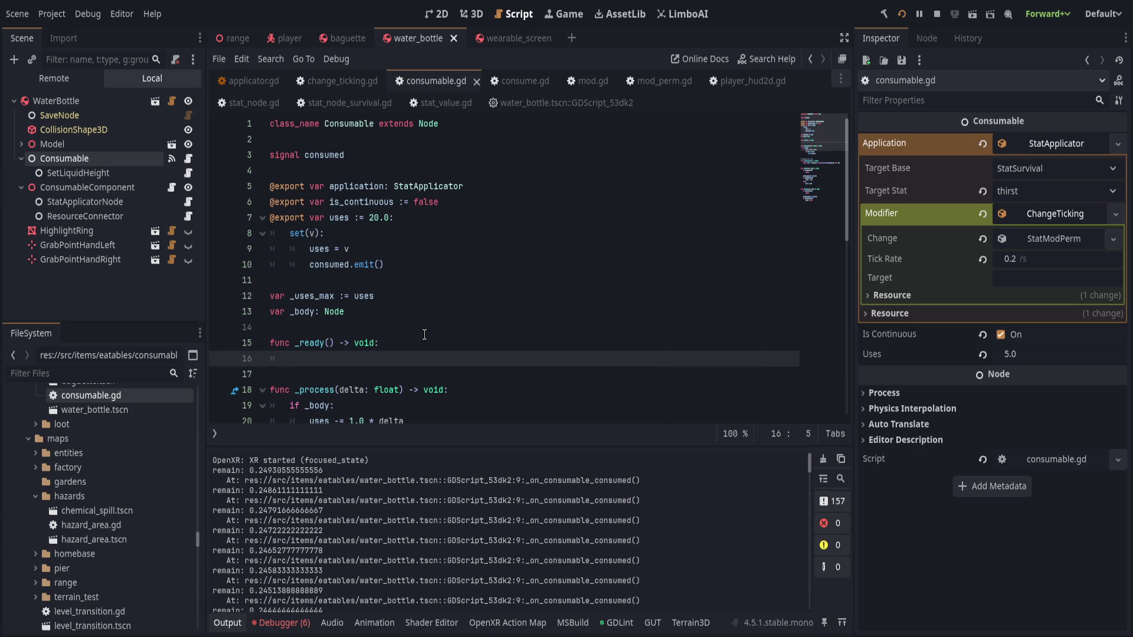
type("_uses")
key("Return")
type("s")
key("Return")
key("Down")
Set the _uses_max and uses defaults to 1.0, save the script, and relaunch the game with F5
key("Up")
key("Up")
key("Up")
key("Up")
key("End")
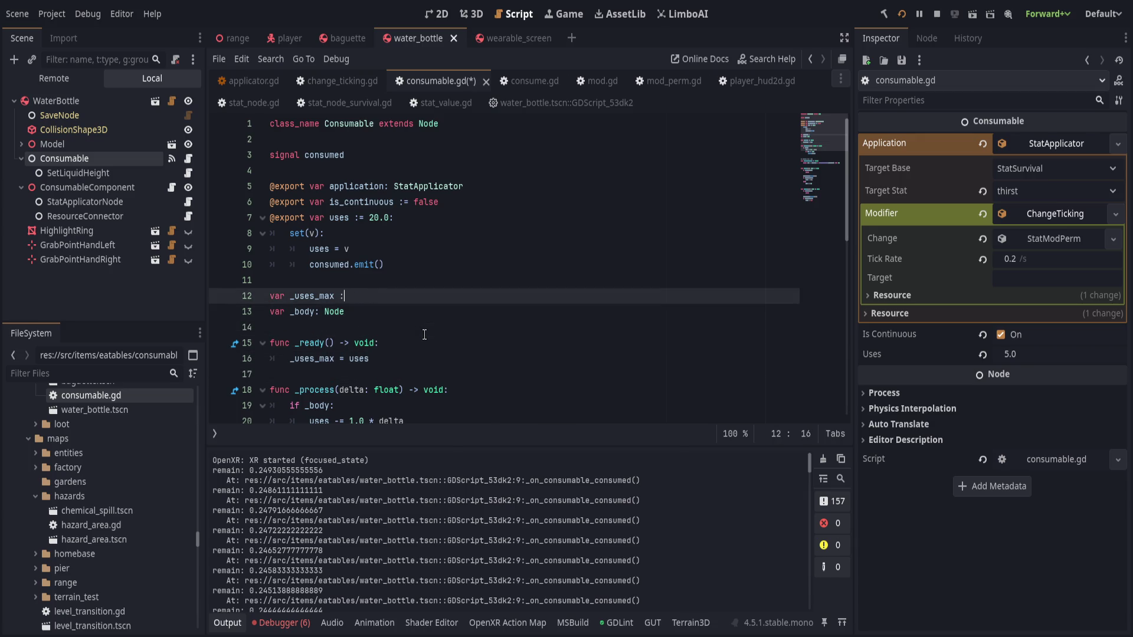
type("= 1.0")
type("1.0")
key("ctrl+s")
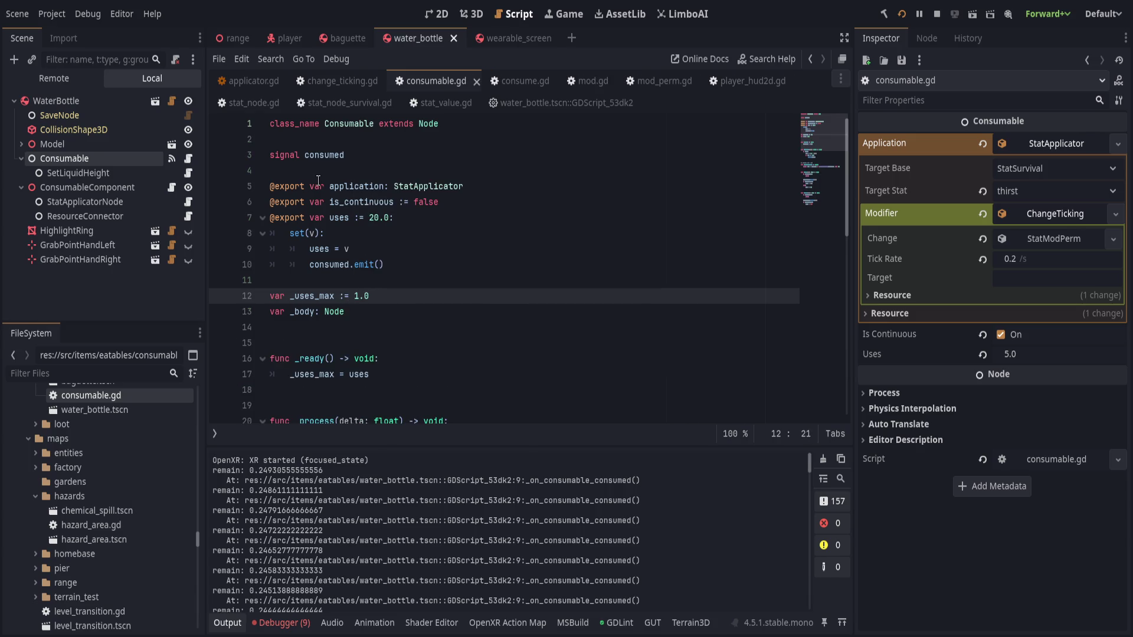
left_click(371, 216)
type("1")
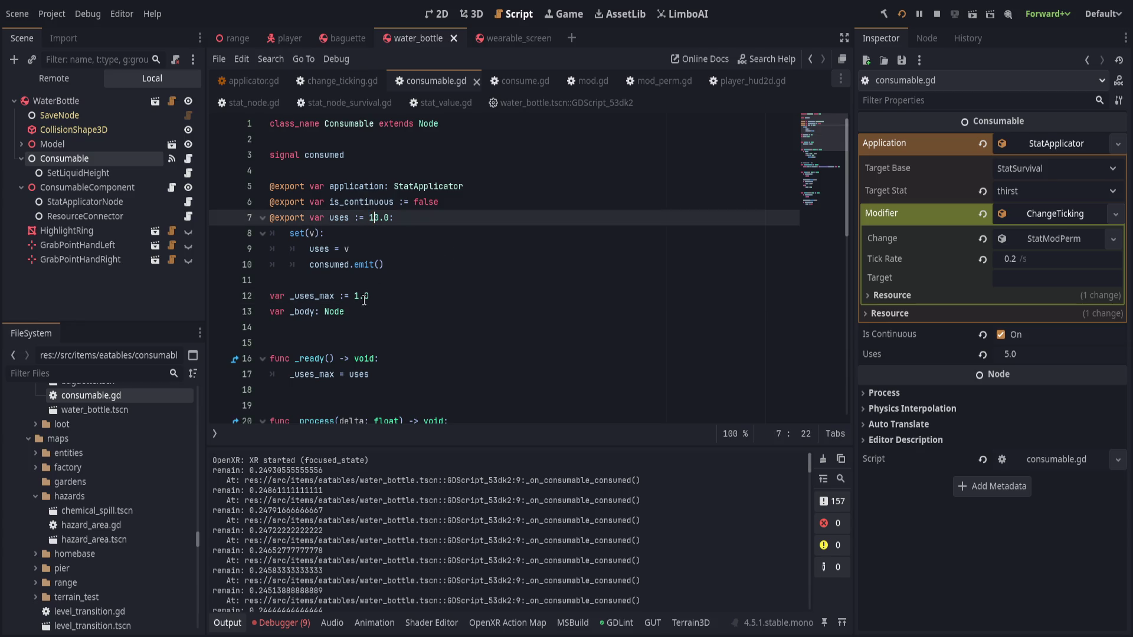
left_click(357, 297)
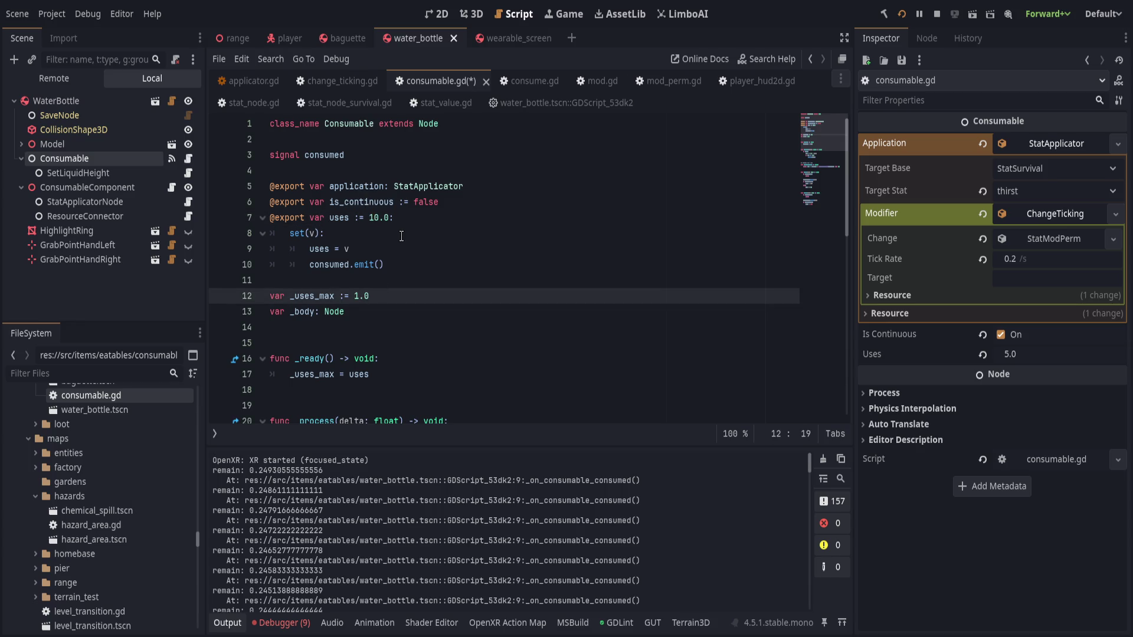
left_click(378, 218)
key("ctrl+s")
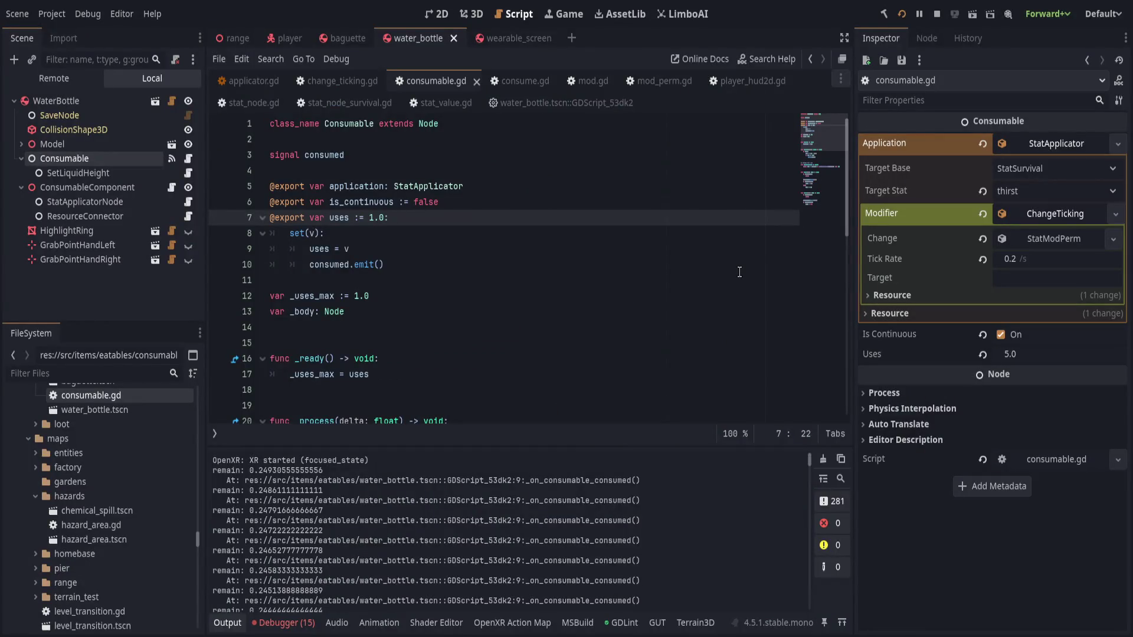
key("F5")
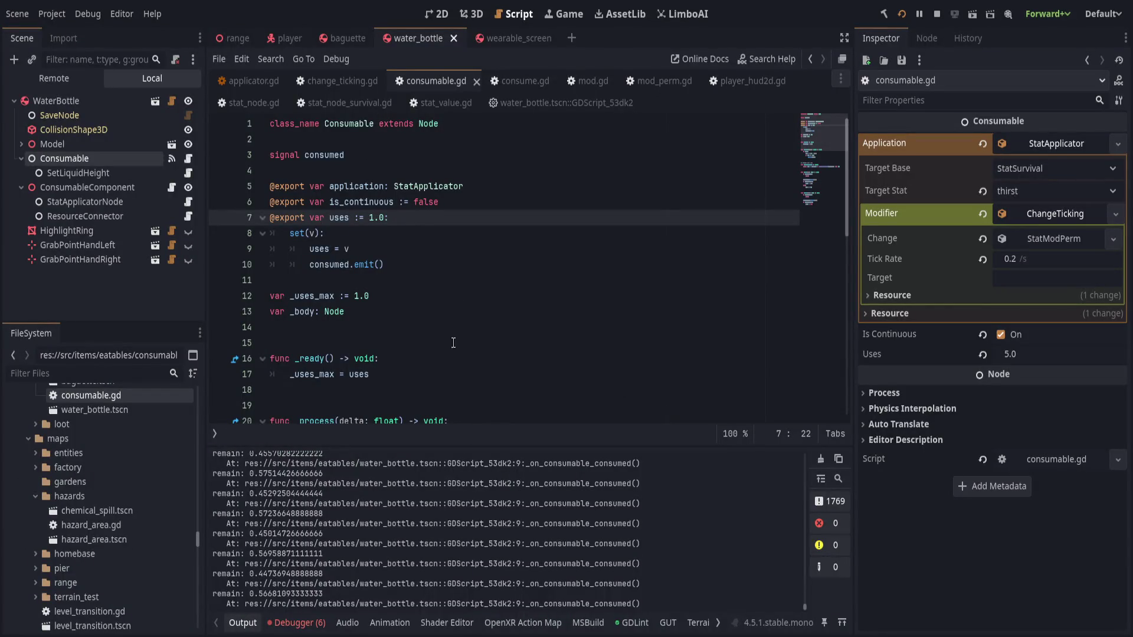
scroll(455, 327, "down", 6)
scroll(440, 382, "down", 4)
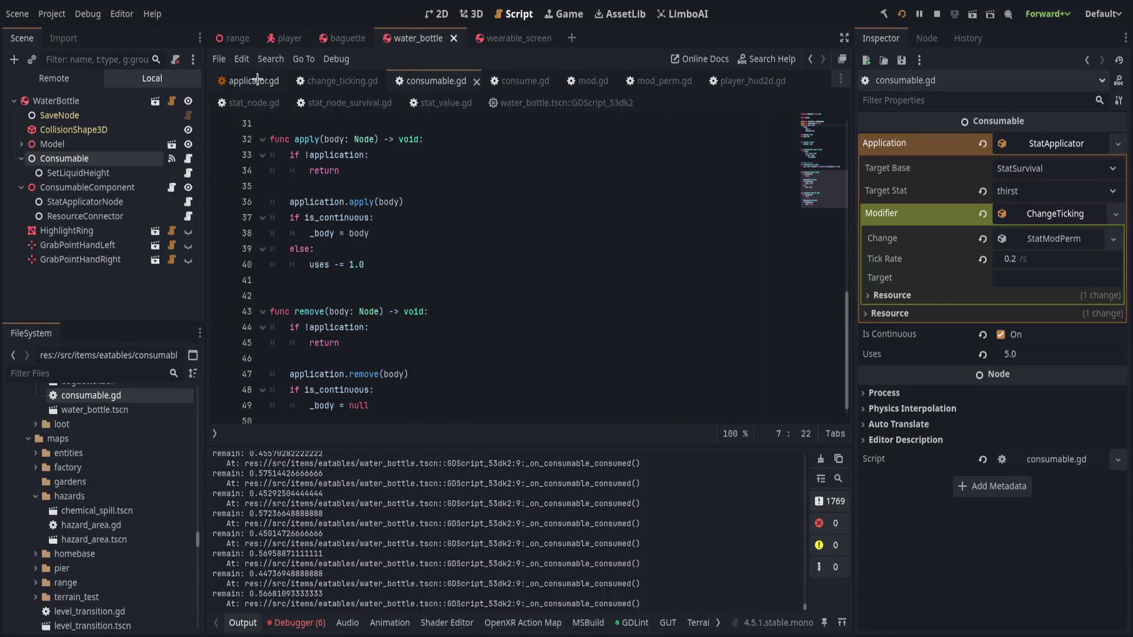
Delete the print_debug remain line from the water bottle's built-in script and stop the game with F8
left_click(502, 81)
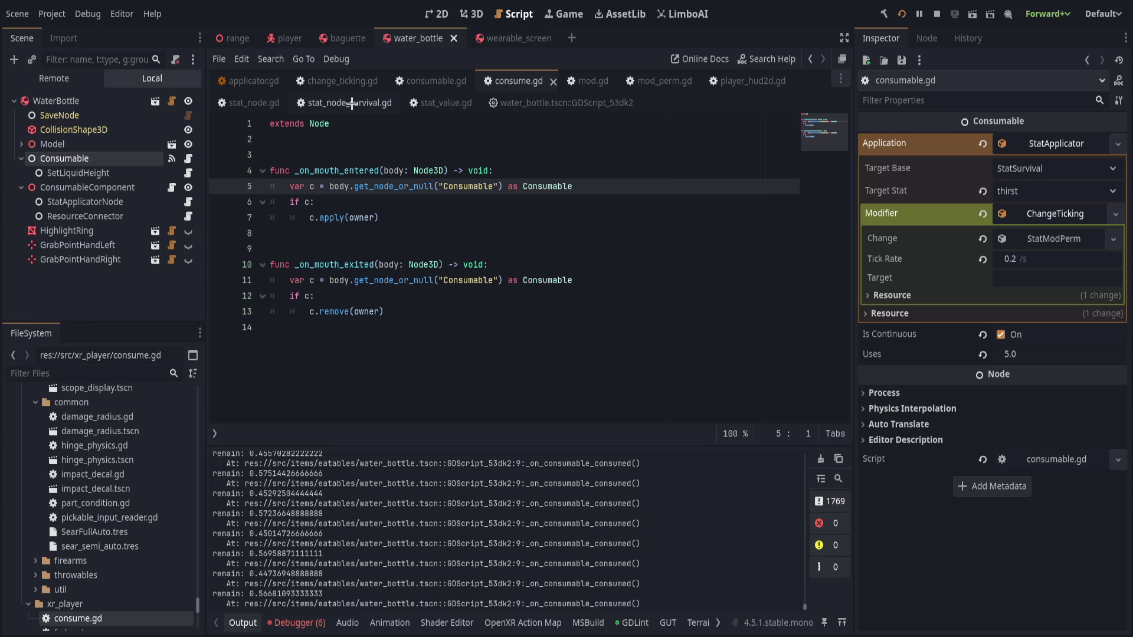
left_click(188, 173)
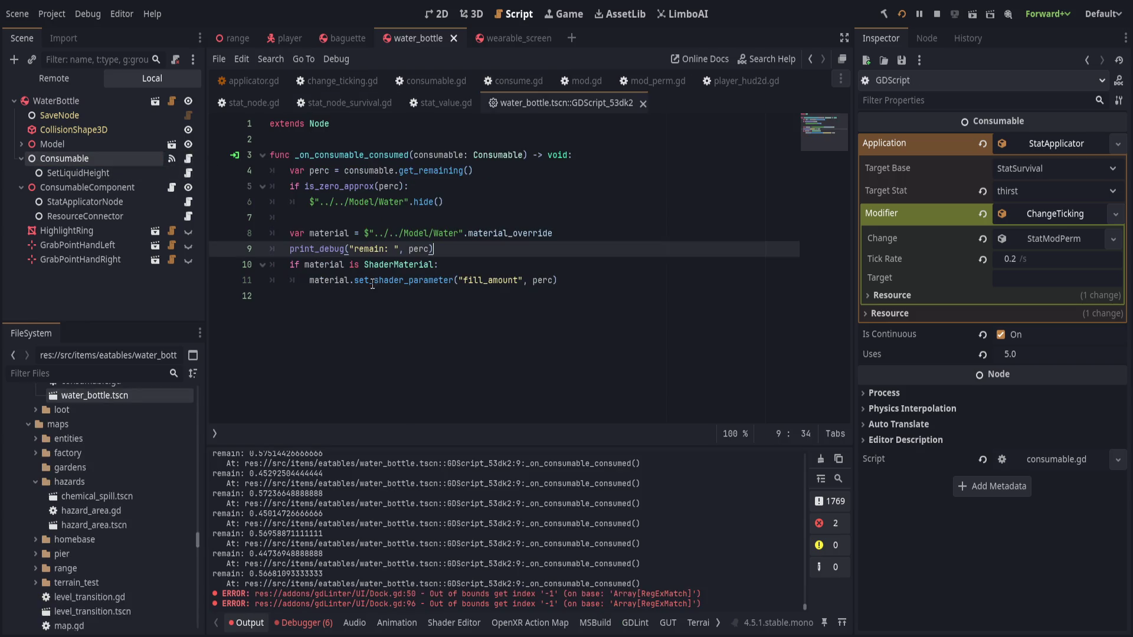
key("ctrl+shift+k")
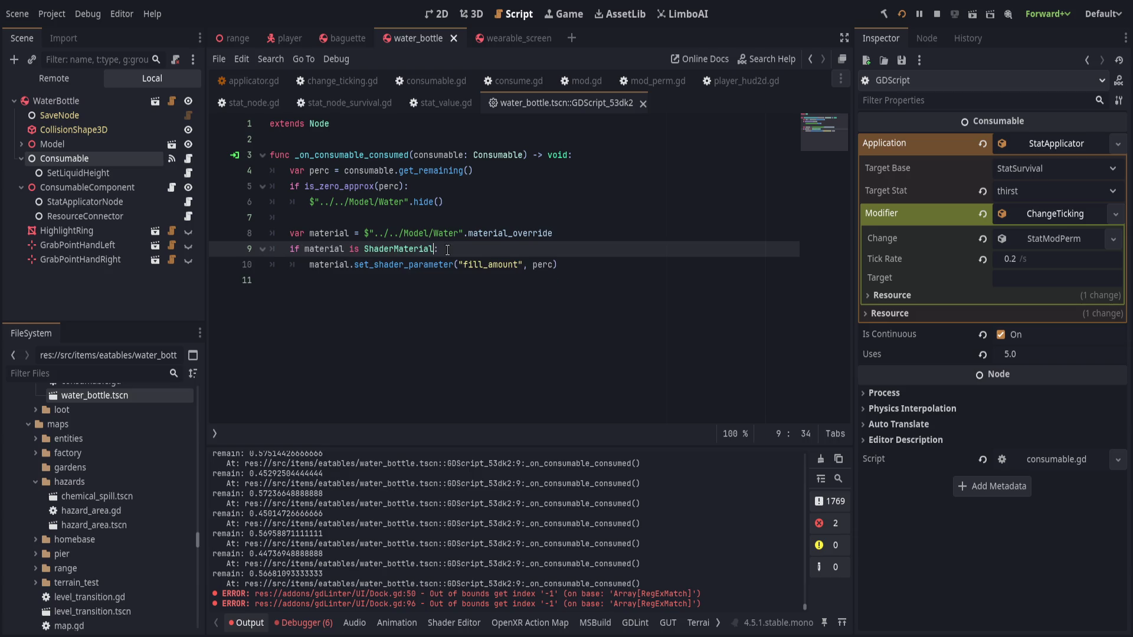
key("F8")
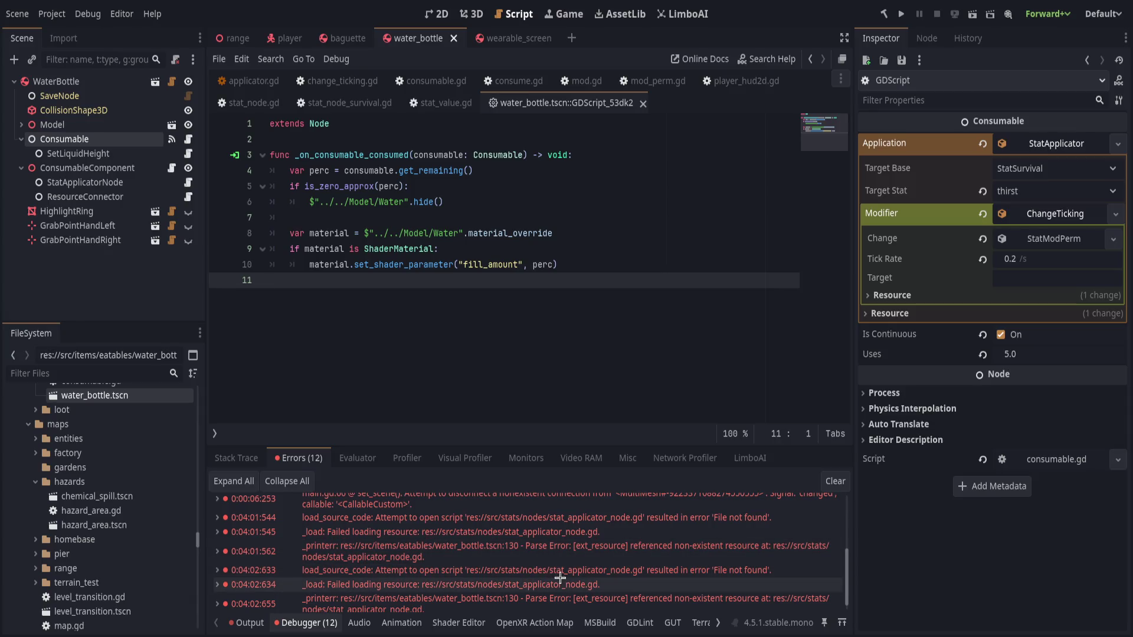
mouse_move(286, 38)
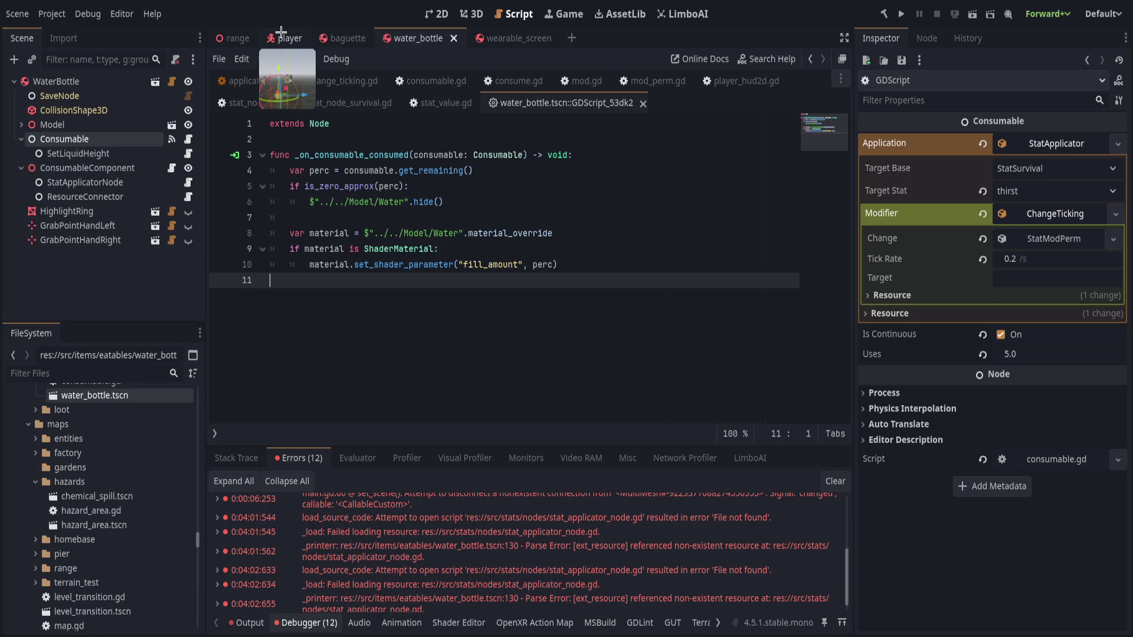
Review the baguette and wearable_screen scenes, then delete the water bottle's ConsumableComponent node and its children
left_click(328, 38)
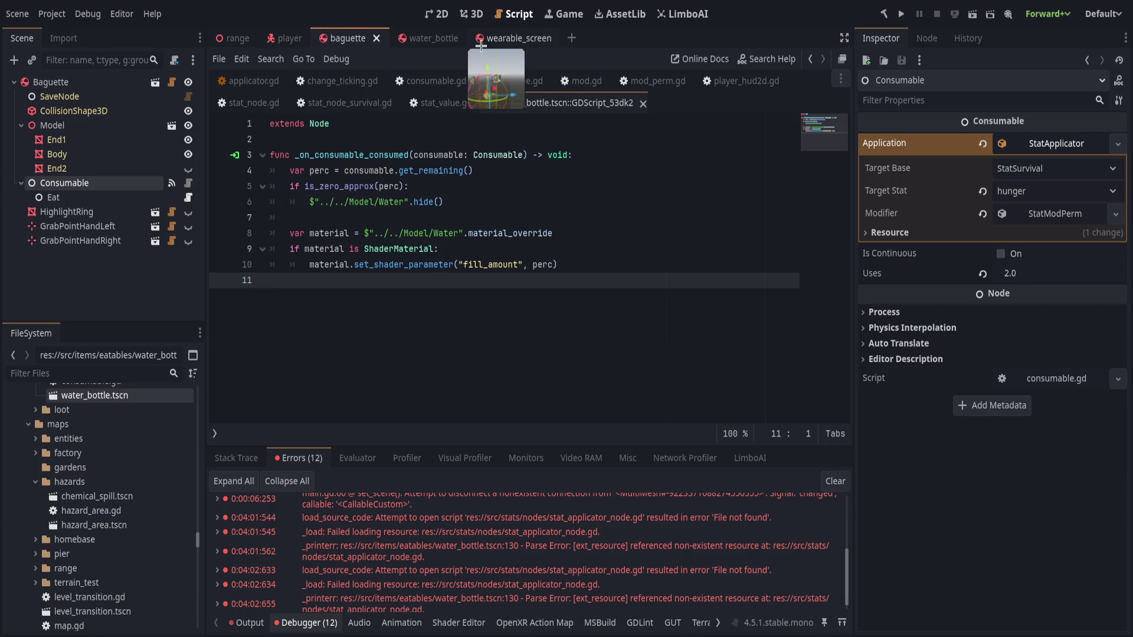
left_click(171, 183)
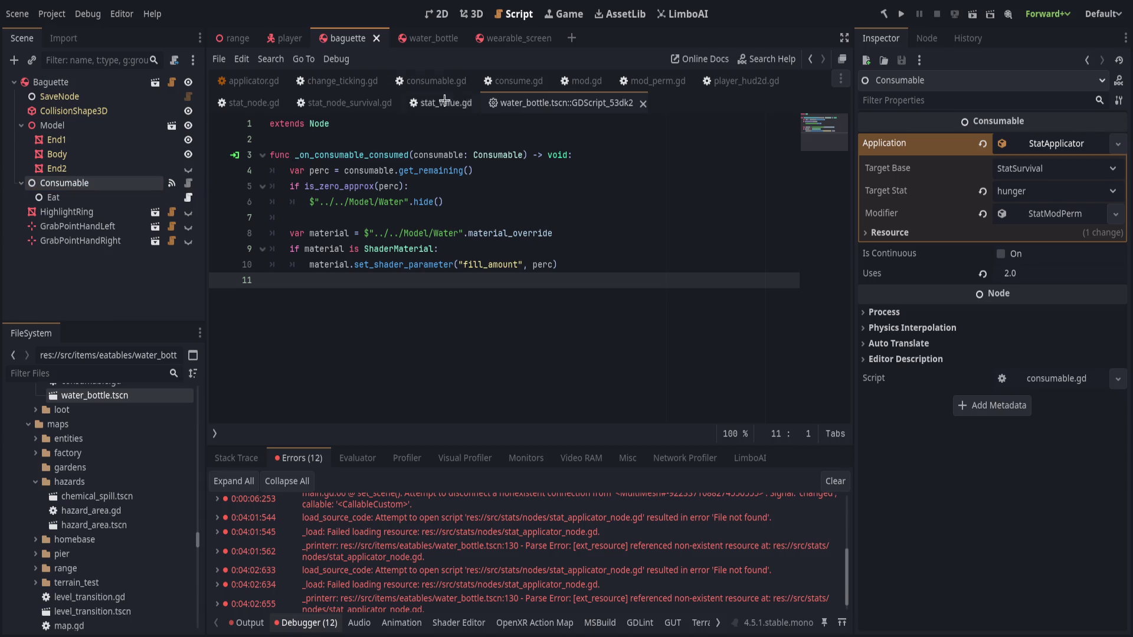
left_click(521, 40)
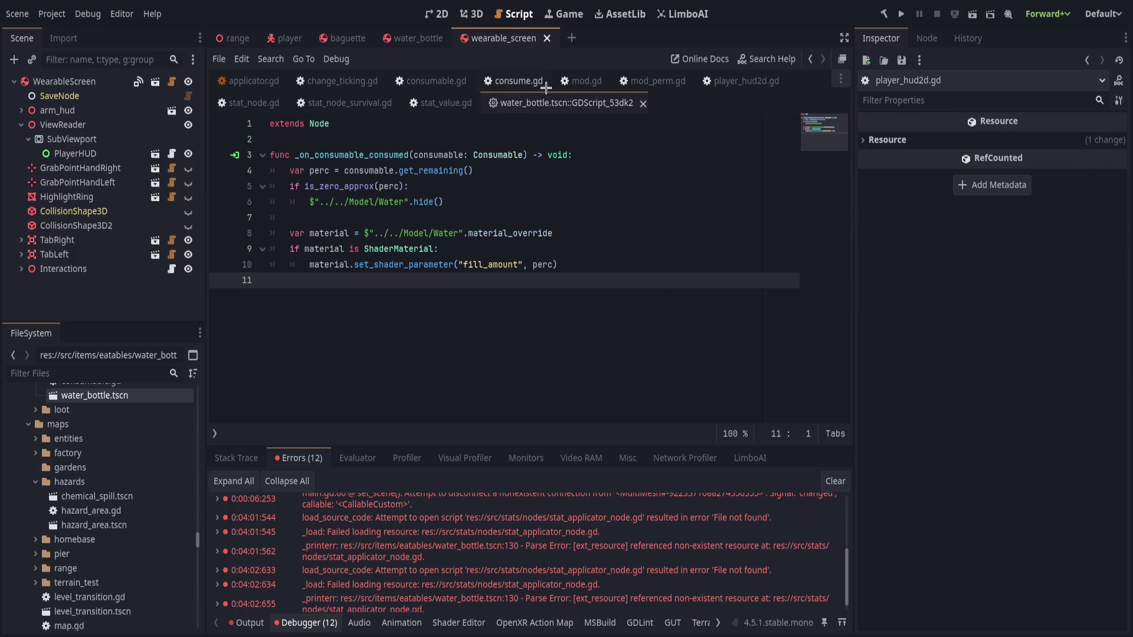
left_click(393, 38)
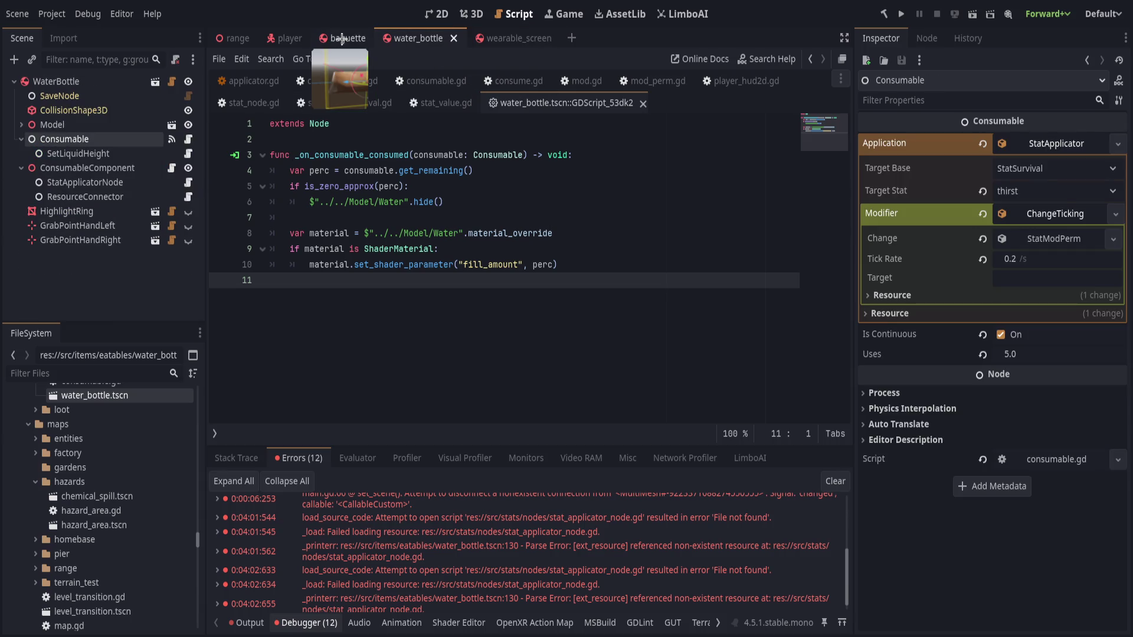
key("Down")
key("Up")
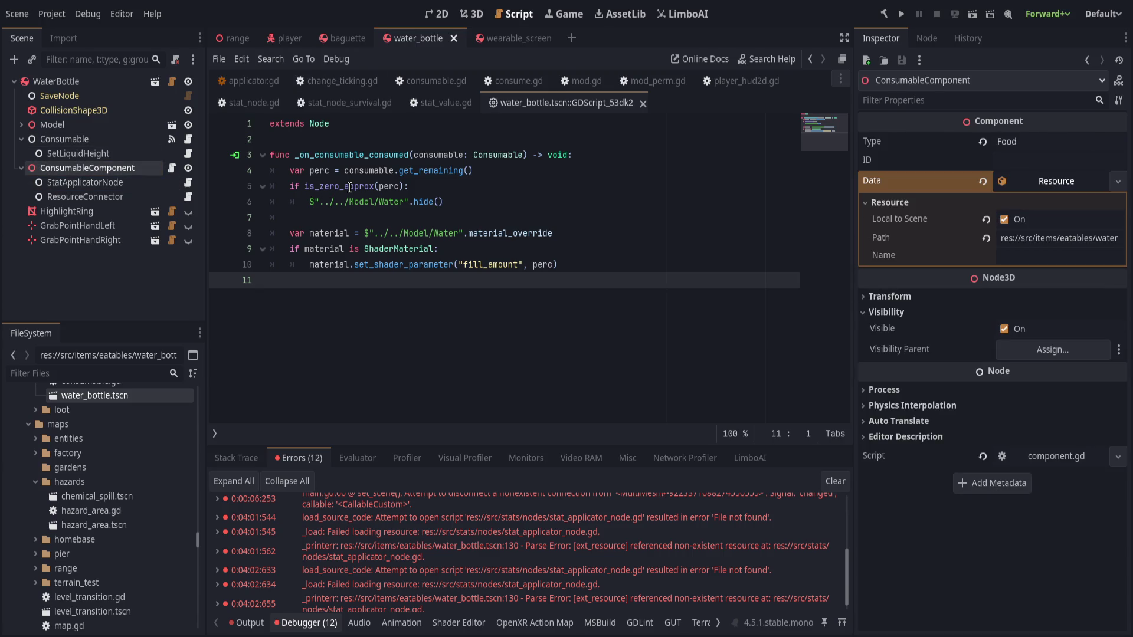
key("Delete")
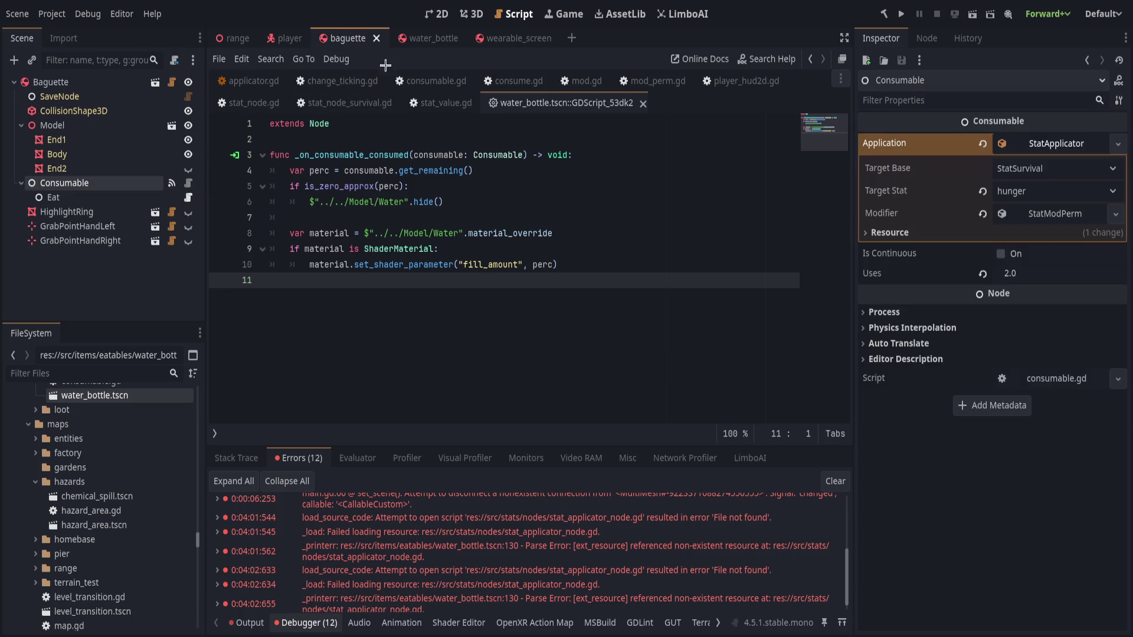
left_click(342, 38)
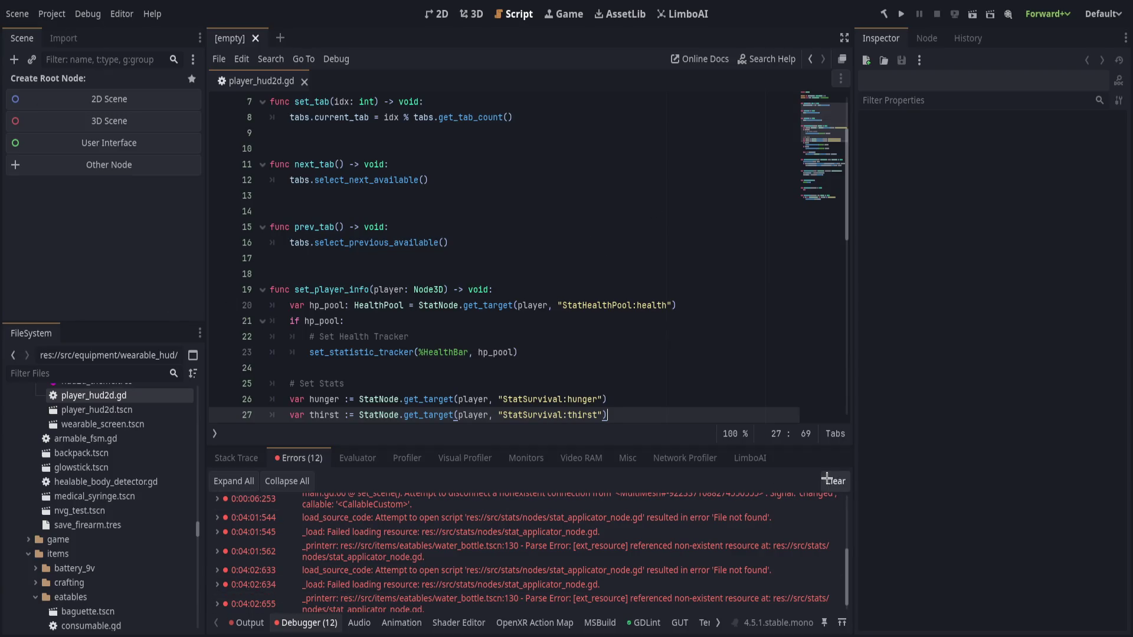
Collapse the Debugger panel so more of player_hud2d.gd's set_player_info tracker code is visible
left_click(294, 623)
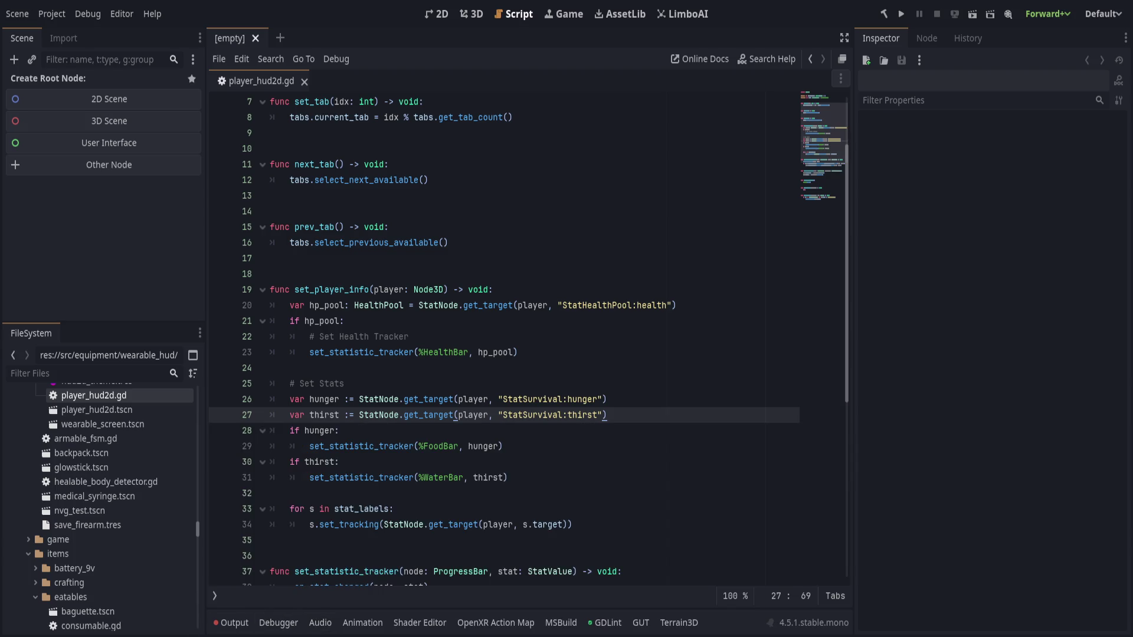
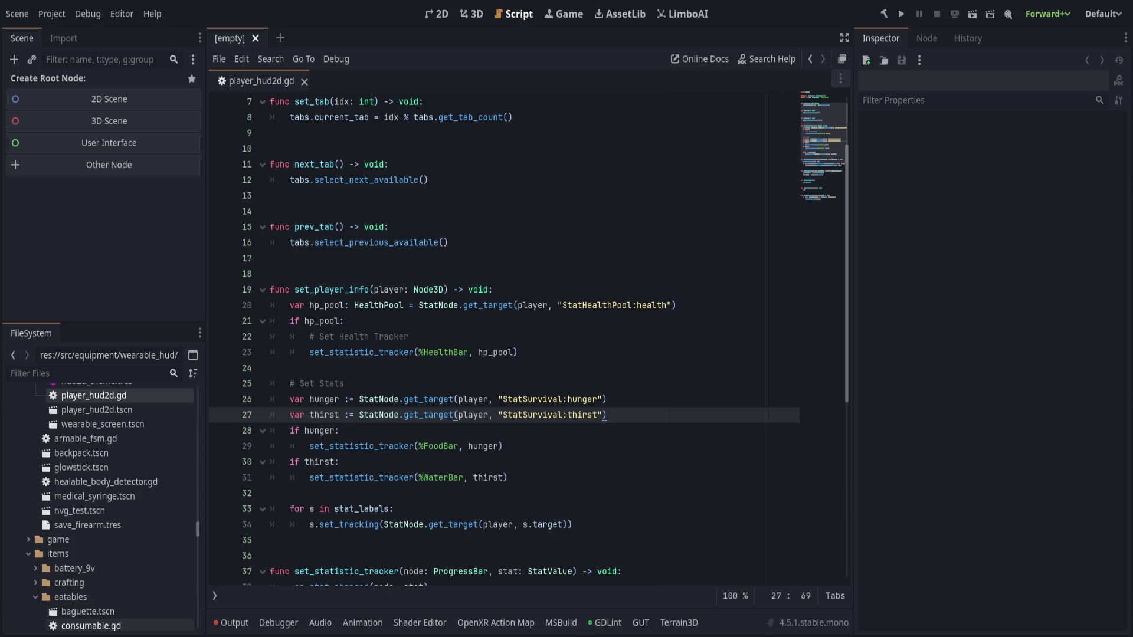
Place the cursor on the stat-tracking loop line of player_hud2d.gd
left_click(340, 525)
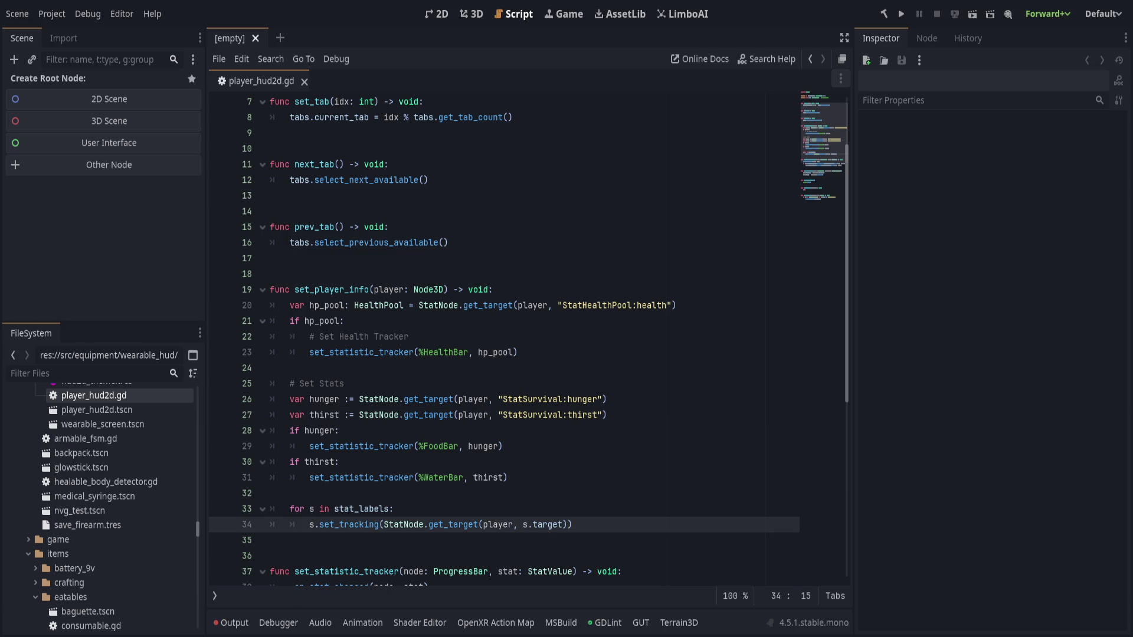
scroll(527, 328, "down", 1)
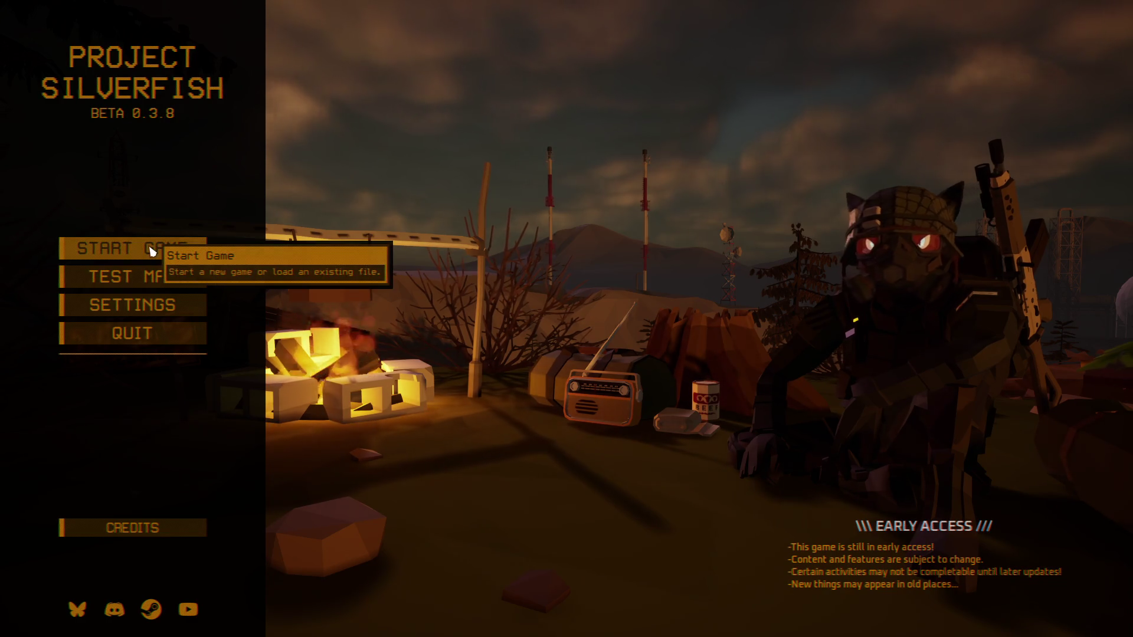
Start the game and load the M35 North East Day 20 save
left_click(152, 253)
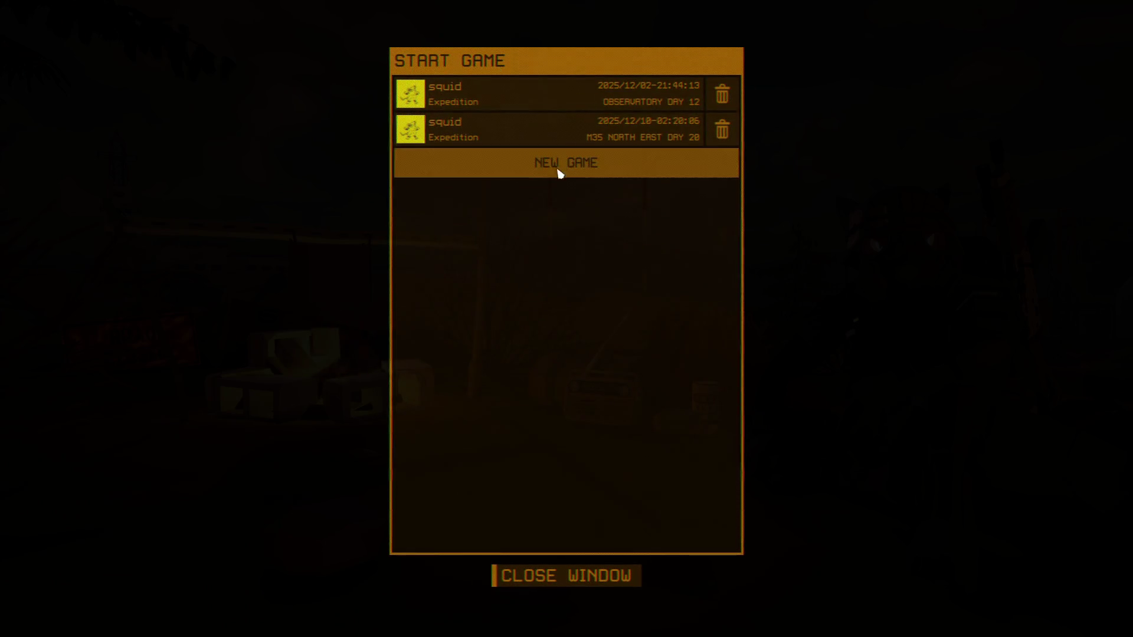
left_click(566, 129)
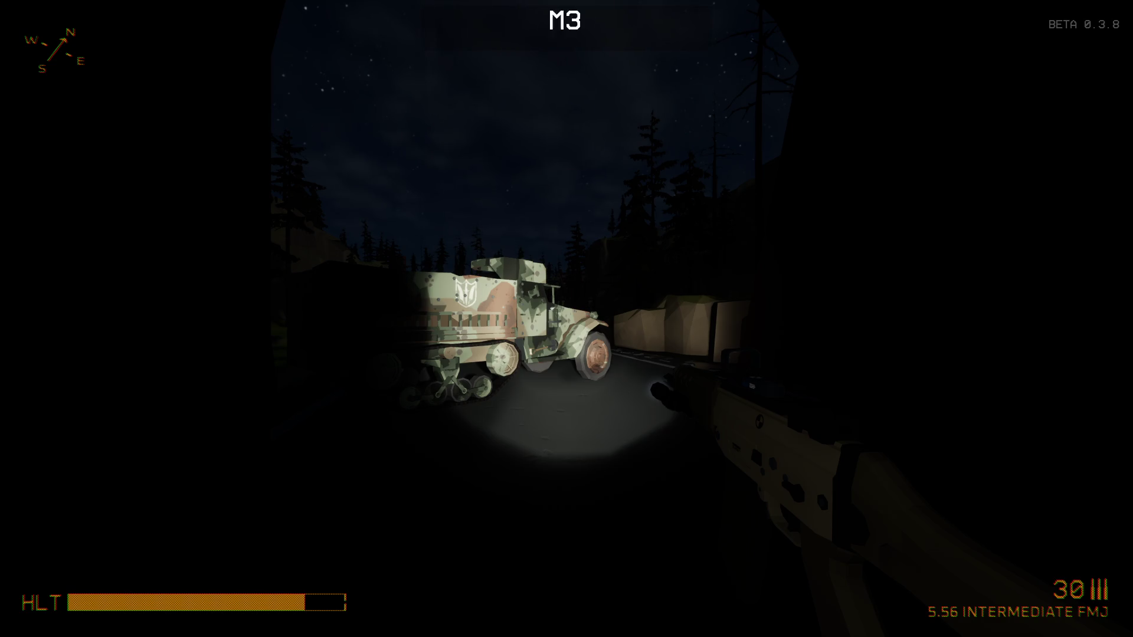
Walk toward the truck and crates, checking the inventory screen along the way
key("w")
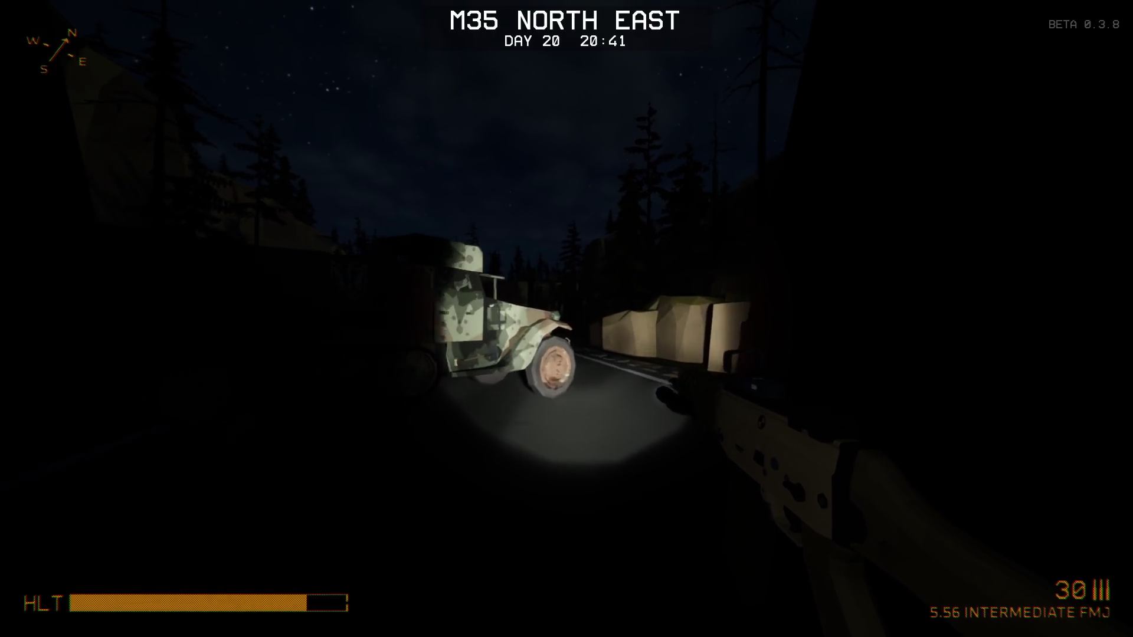
key("w")
key("Tab")
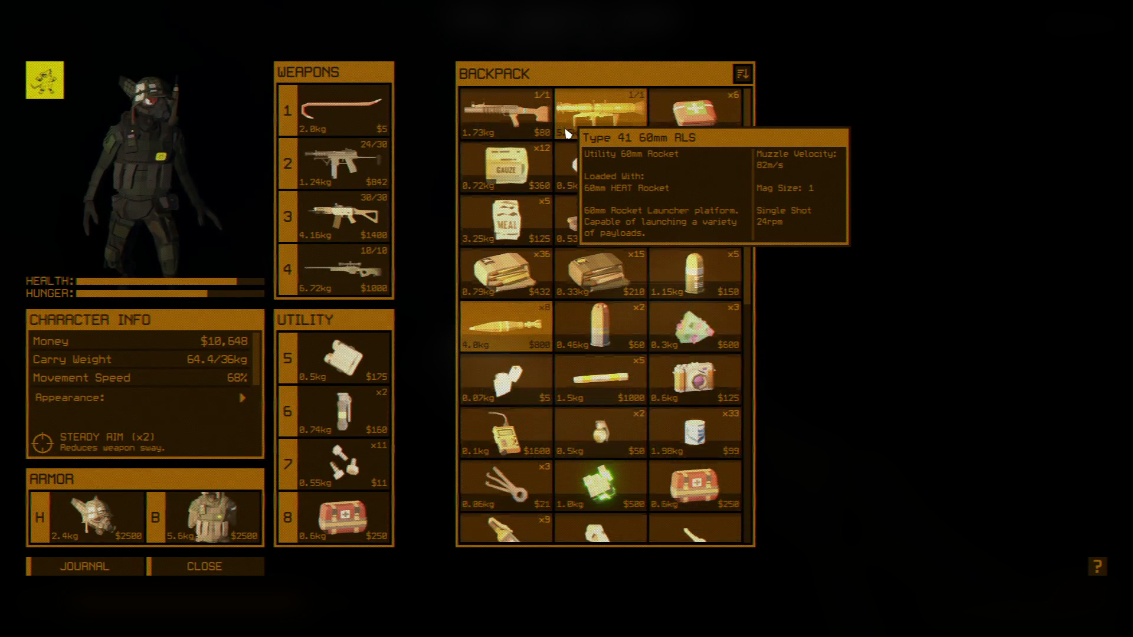
key("Tab")
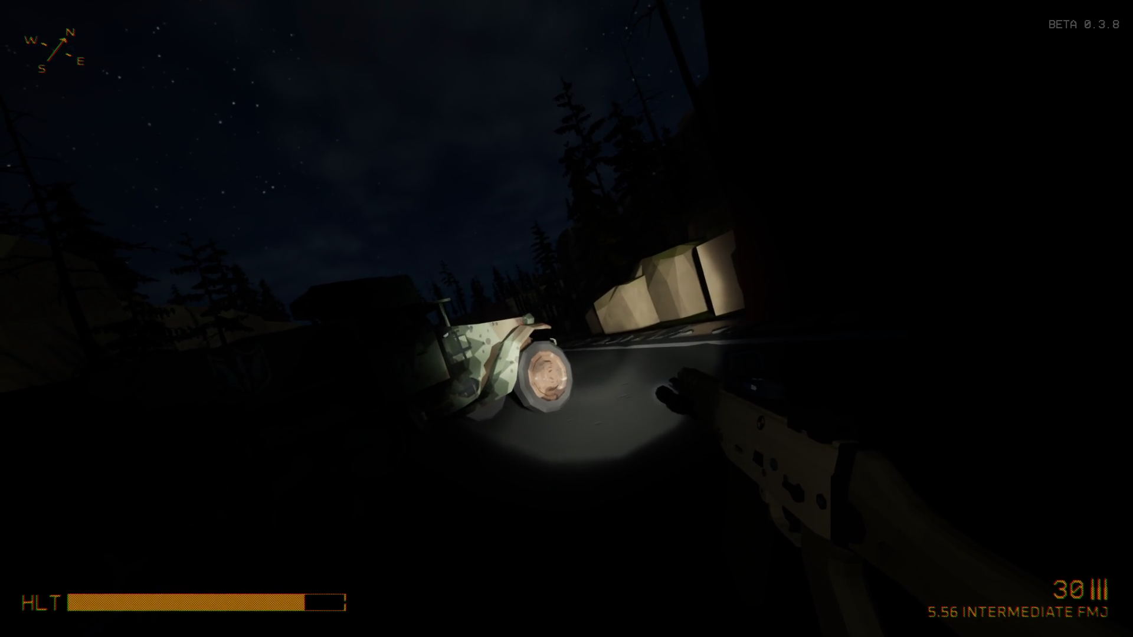
key("Tab")
key("Tab")
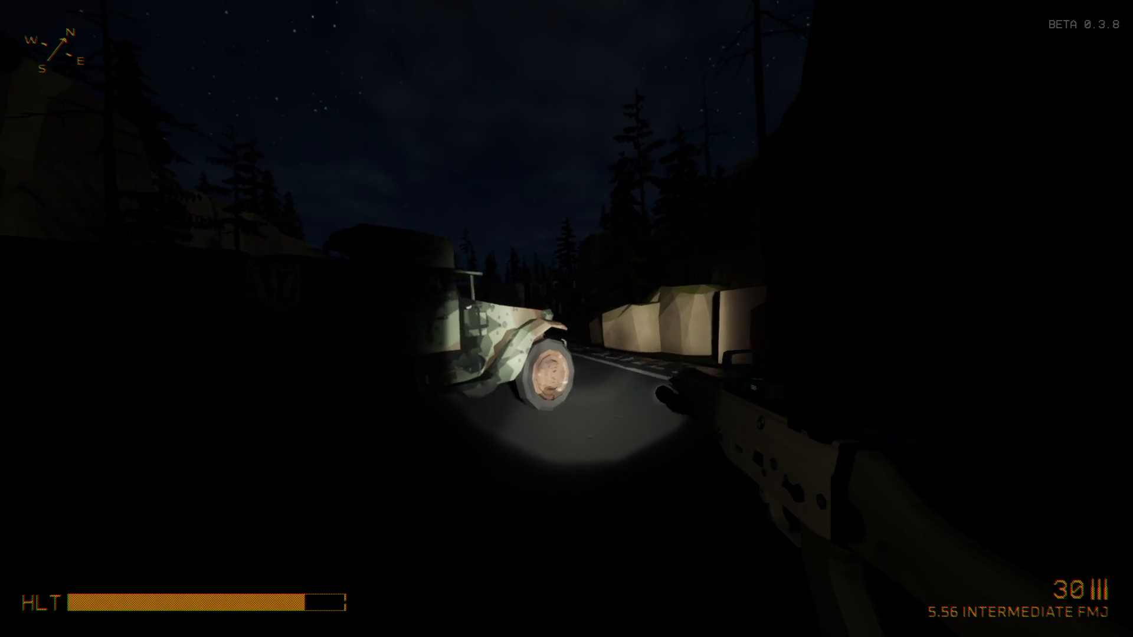
Continue past the truck, pause and resume, then bring up the inventory screen
key("w")
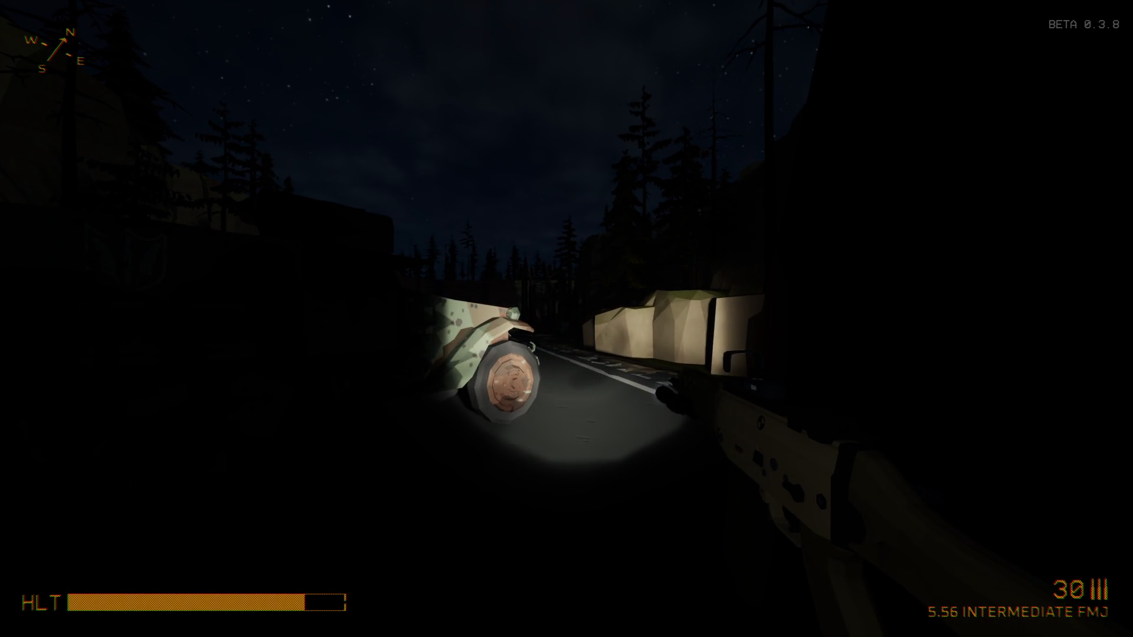
key("w")
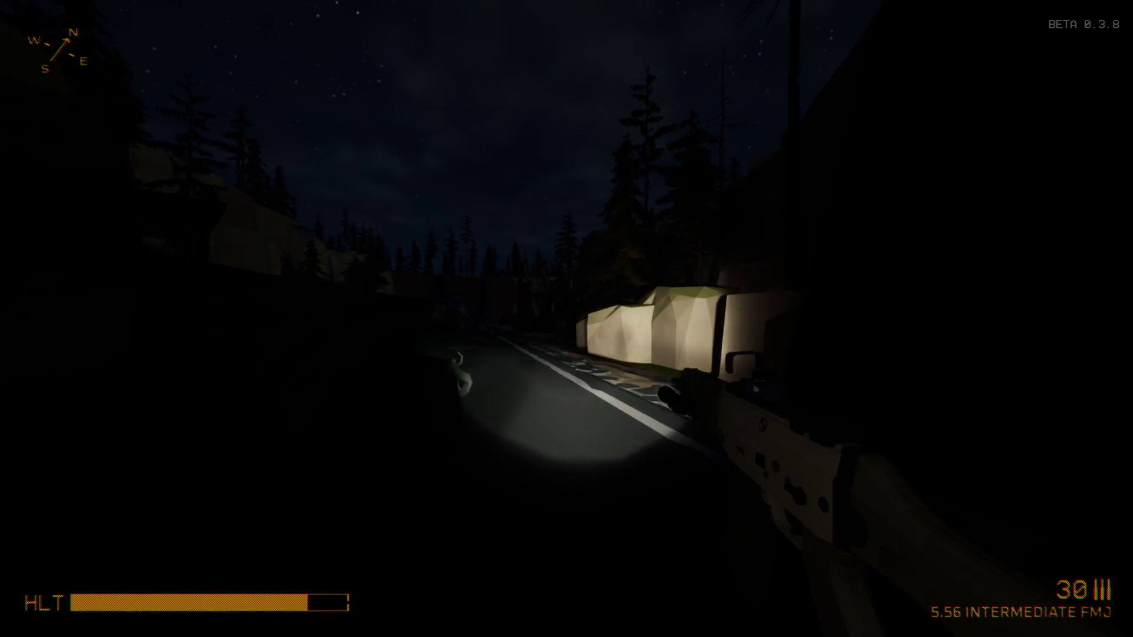
key("Escape")
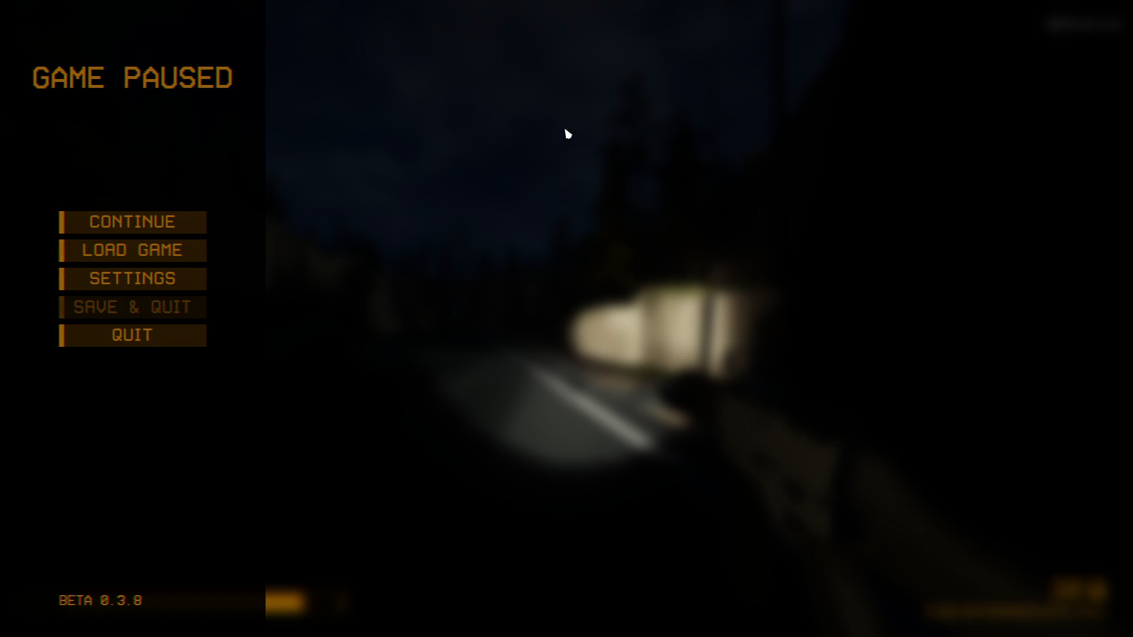
key("Escape")
key("Tab")
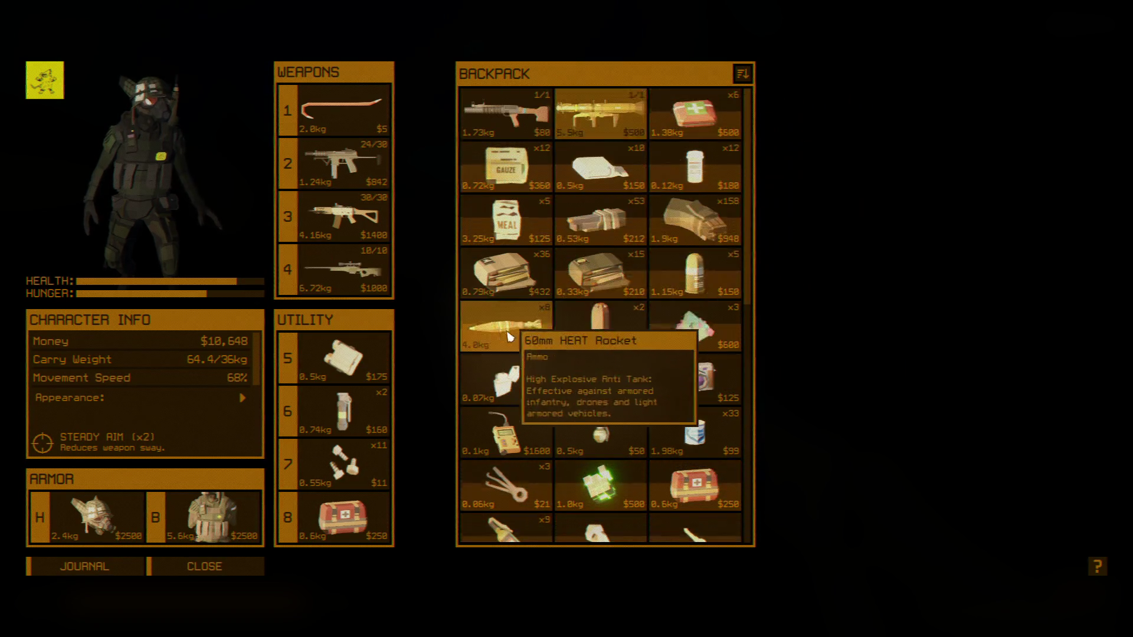
Inspect the 60mm HEAT Rocket, eat a canned food item, and close the inventory
mouse_move(721, 337)
left_mouse_down()
mouse_move(696, 324)
mouse_move(753, 450)
left_mouse_up()
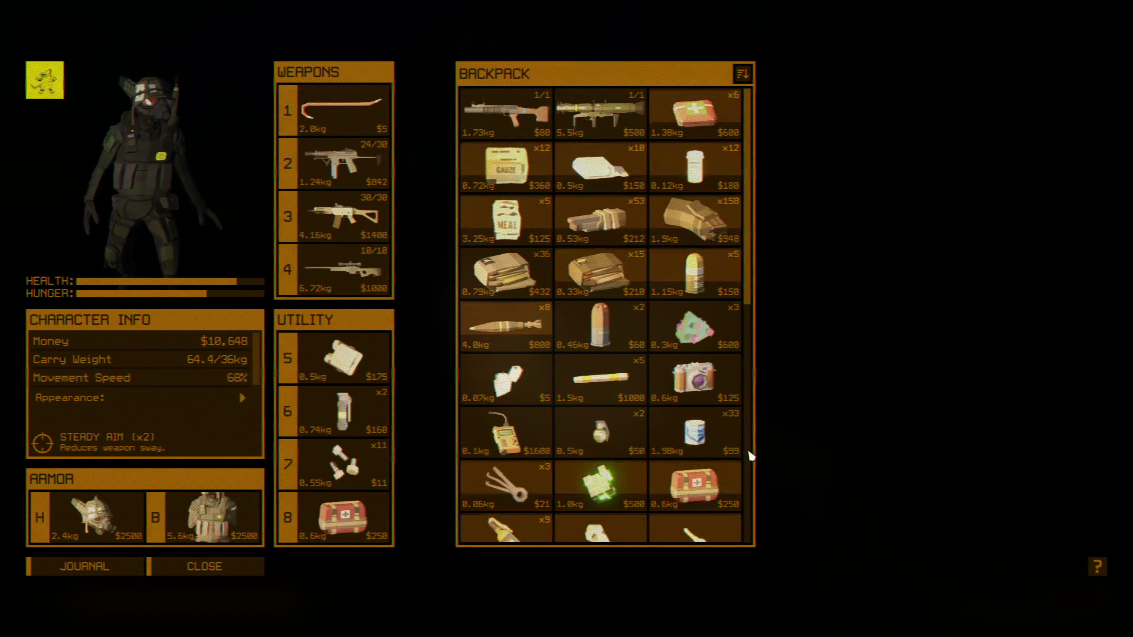
right_click(535, 331)
key("Escape")
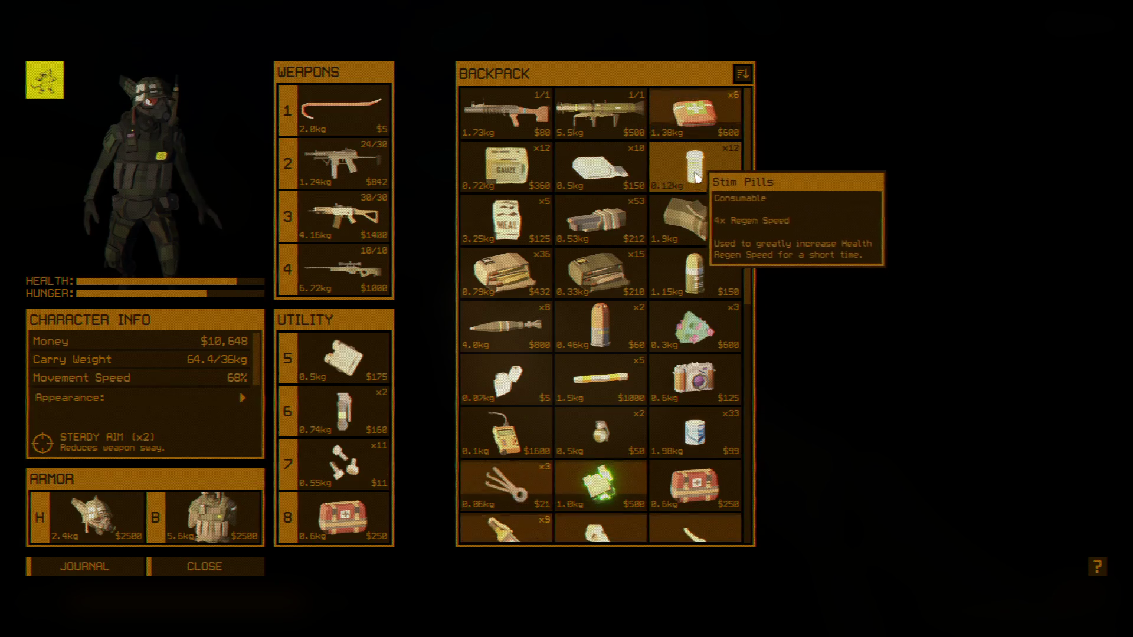
scroll(655, 372, "down", 1)
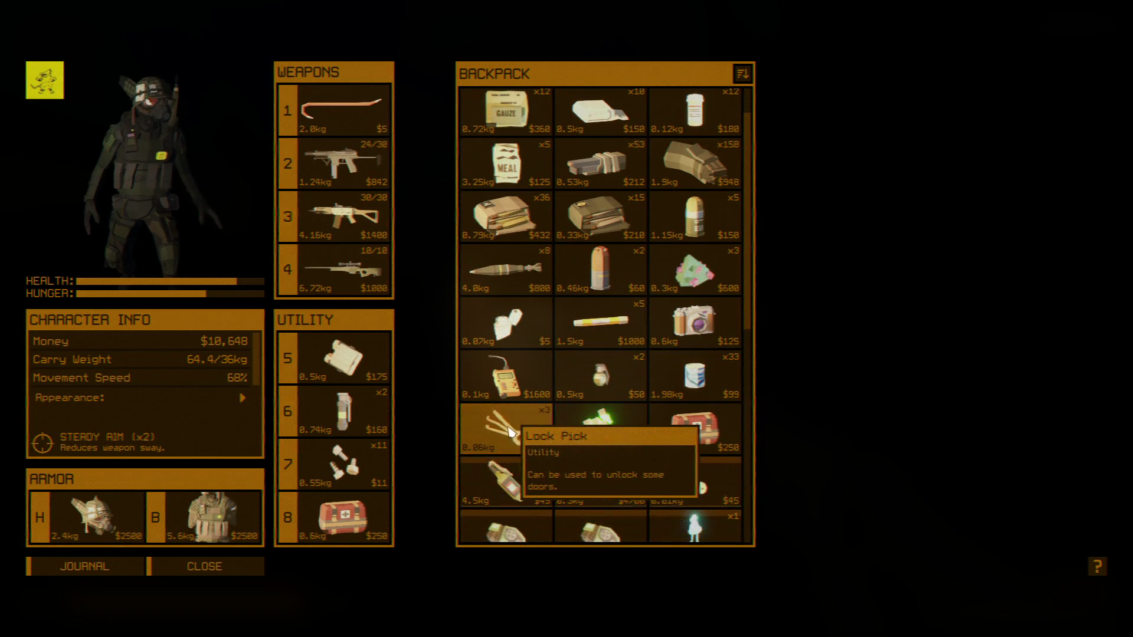
scroll(691, 469, "down", 2)
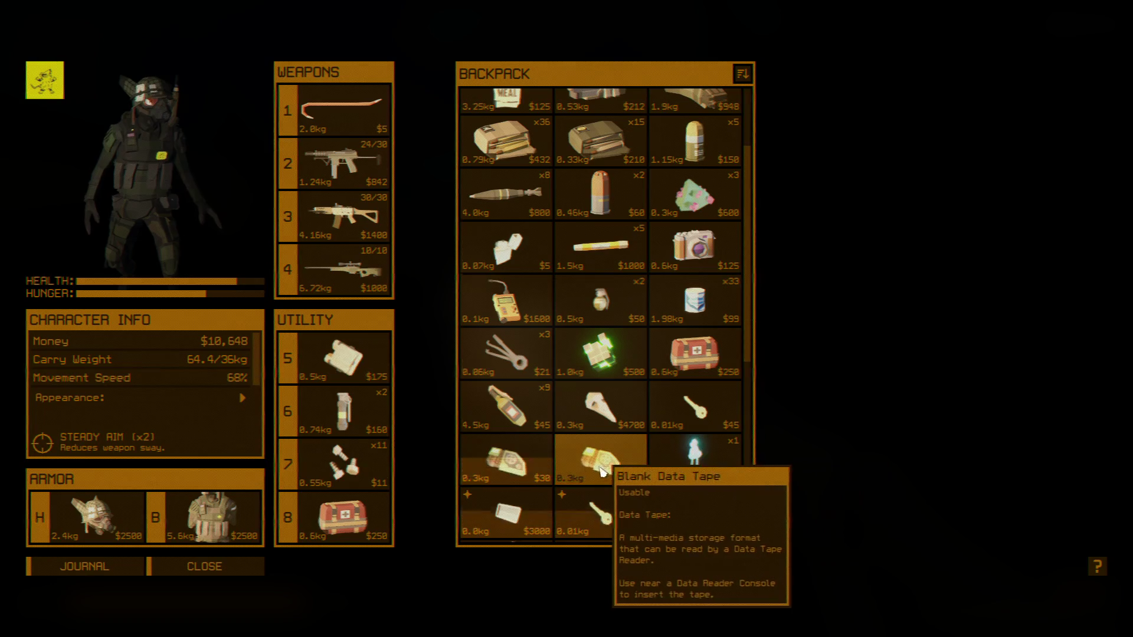
scroll(605, 471, "down", 2)
scroll(685, 443, "down", 1)
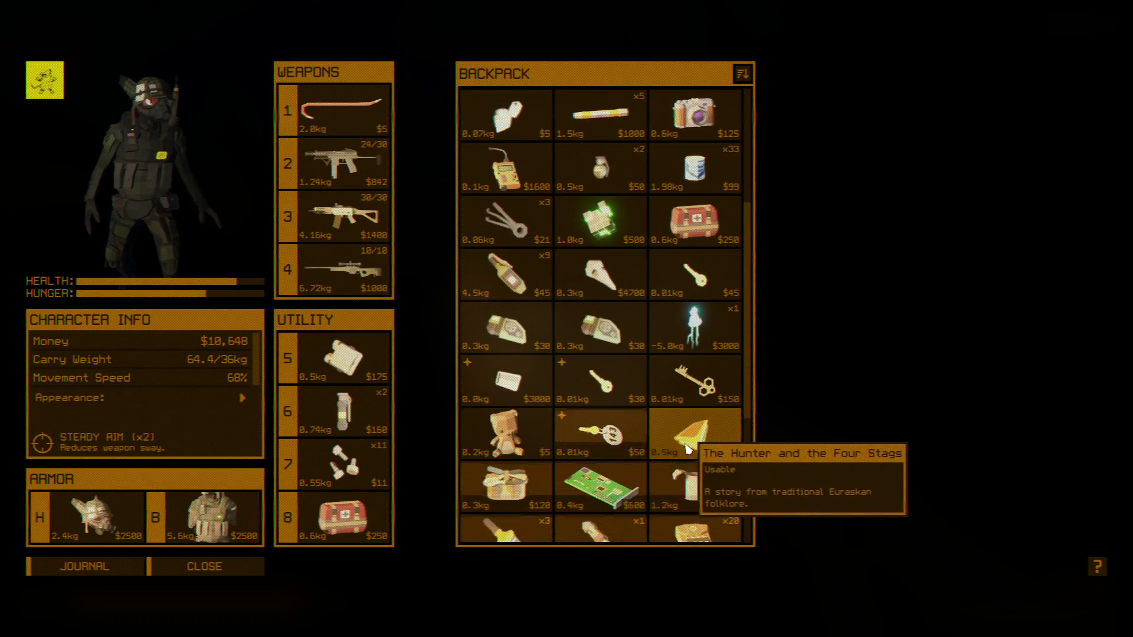
scroll(583, 458, "down", 1)
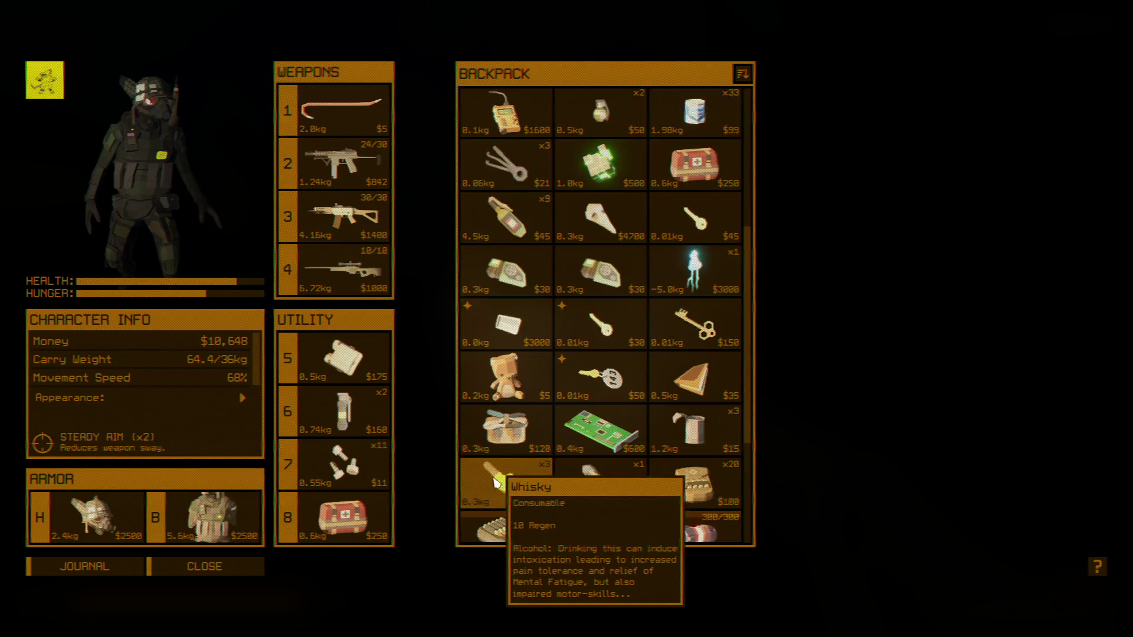
scroll(496, 469, "down", 2)
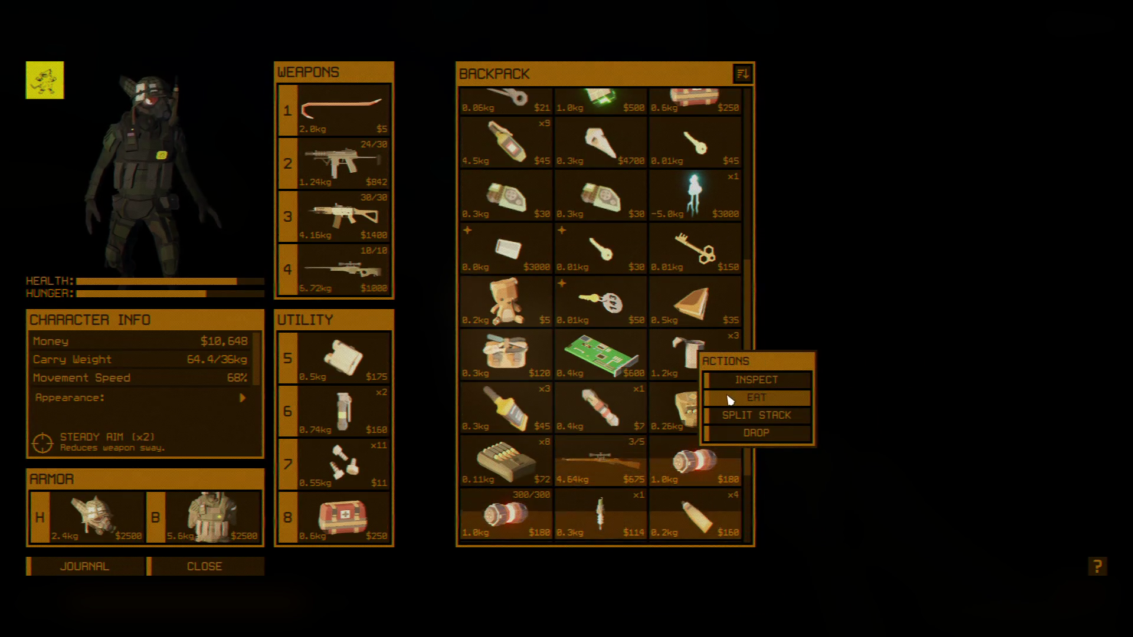
left_click(730, 401)
key("Tab")
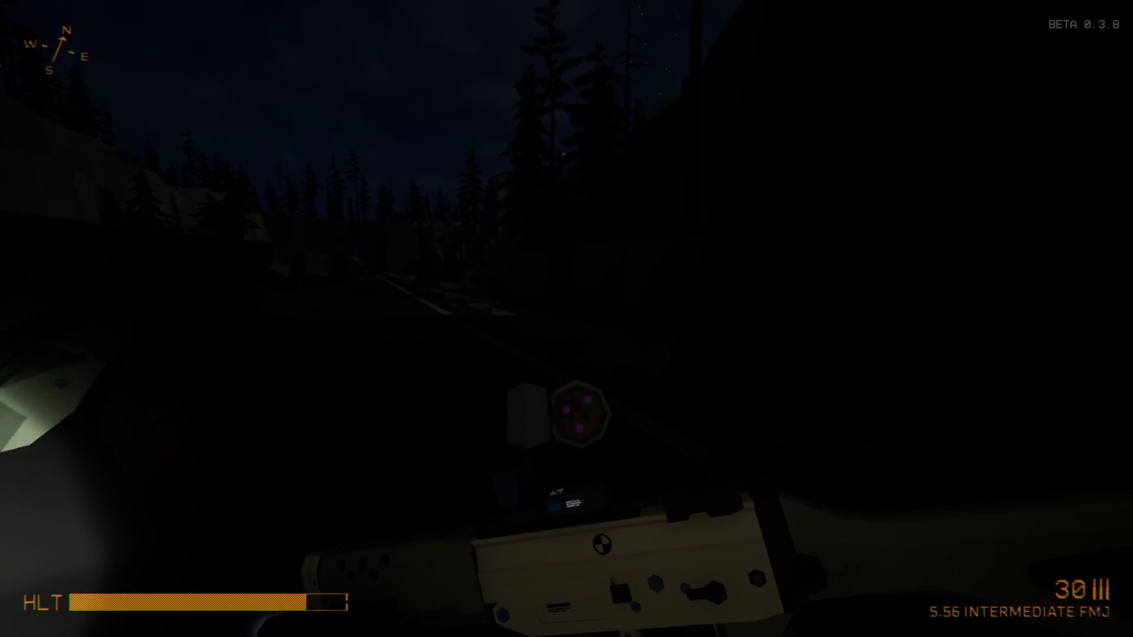
key("shift+w")
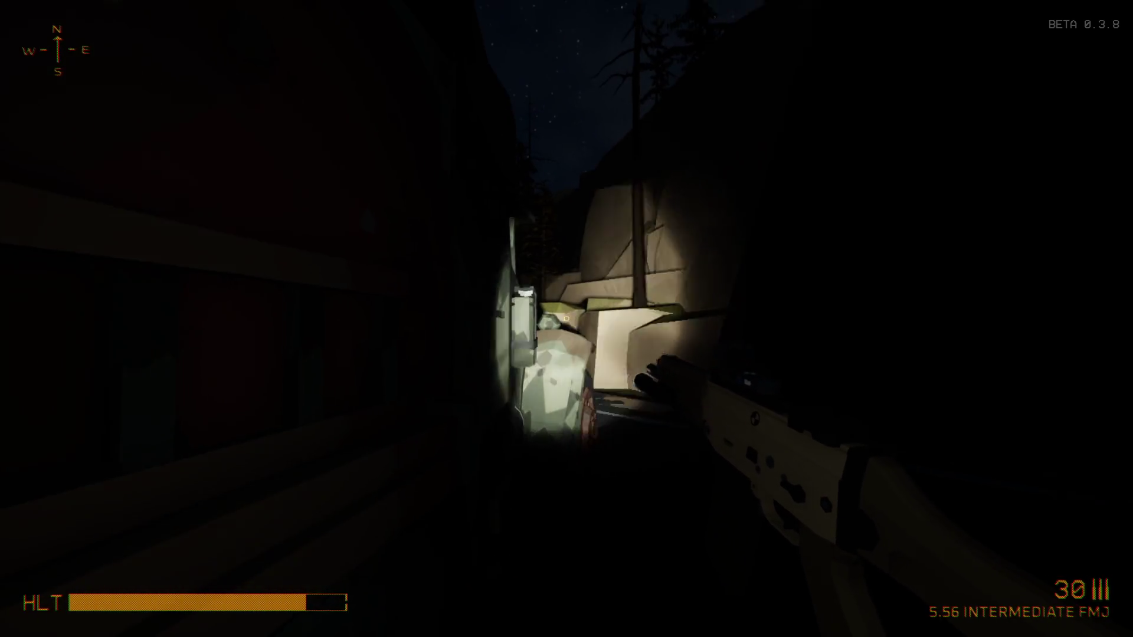
key("f")
key("f")
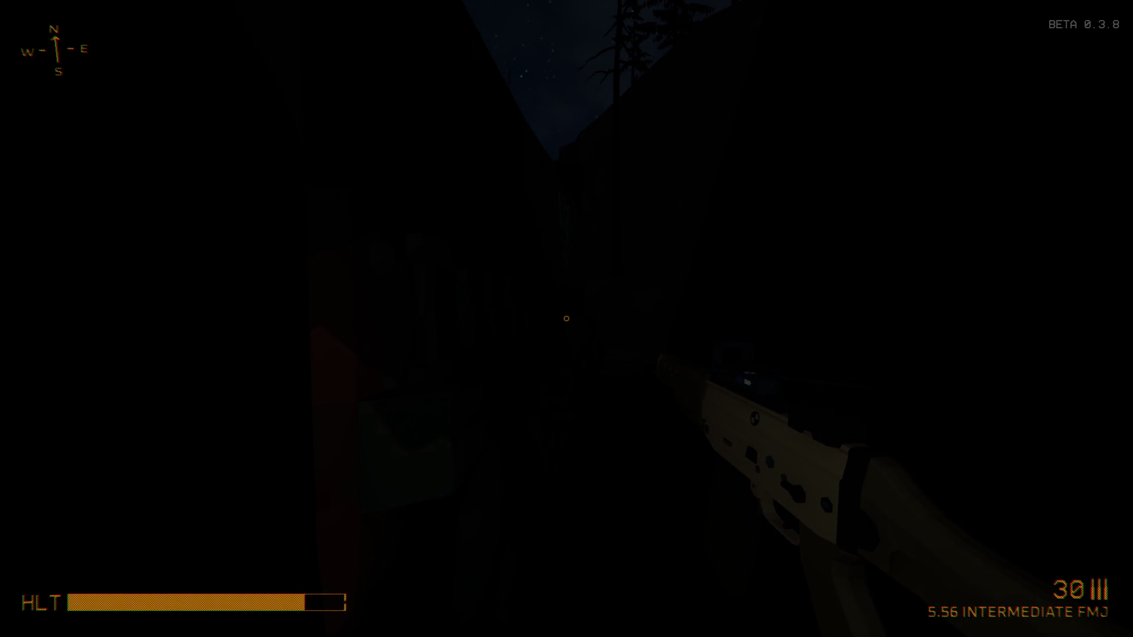
key("f")
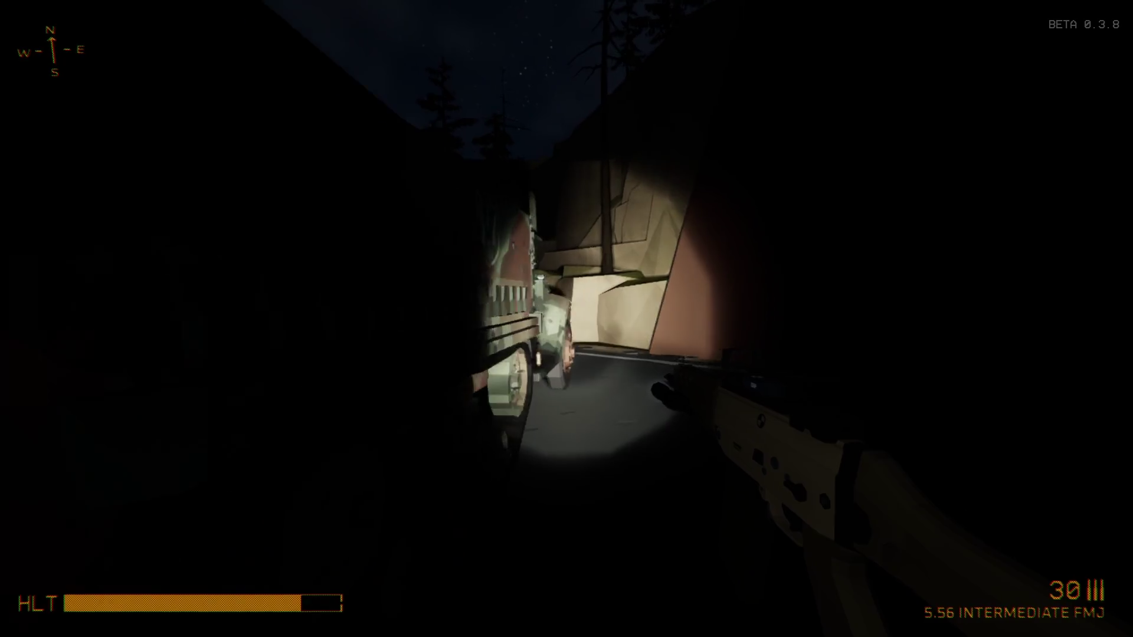
right_click(566, 319)
key("w")
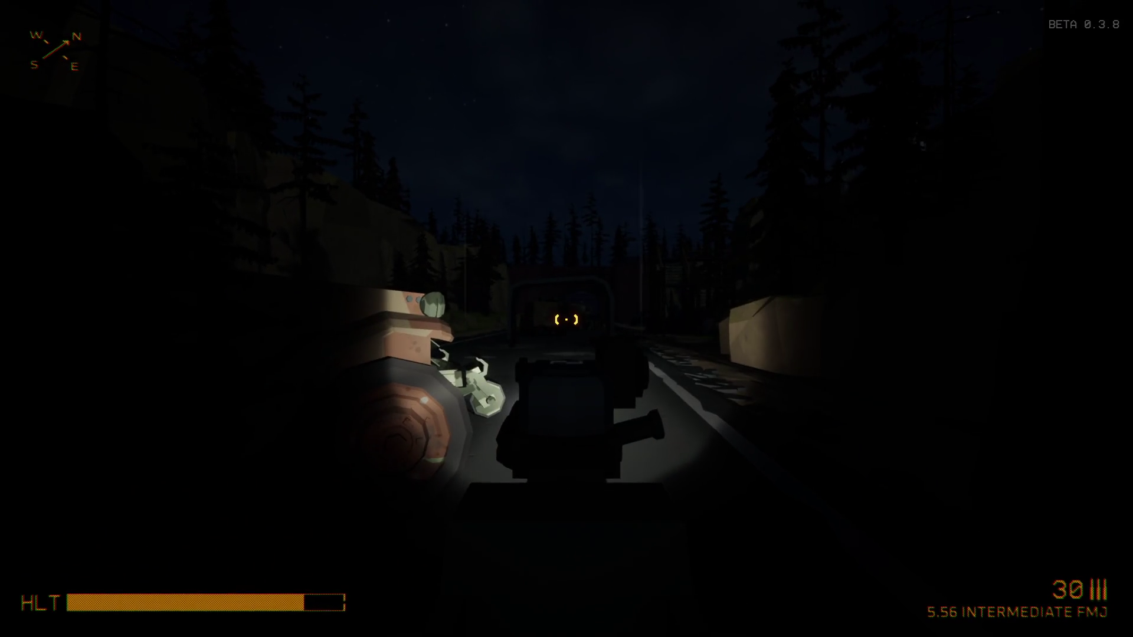
right_click(566, 319)
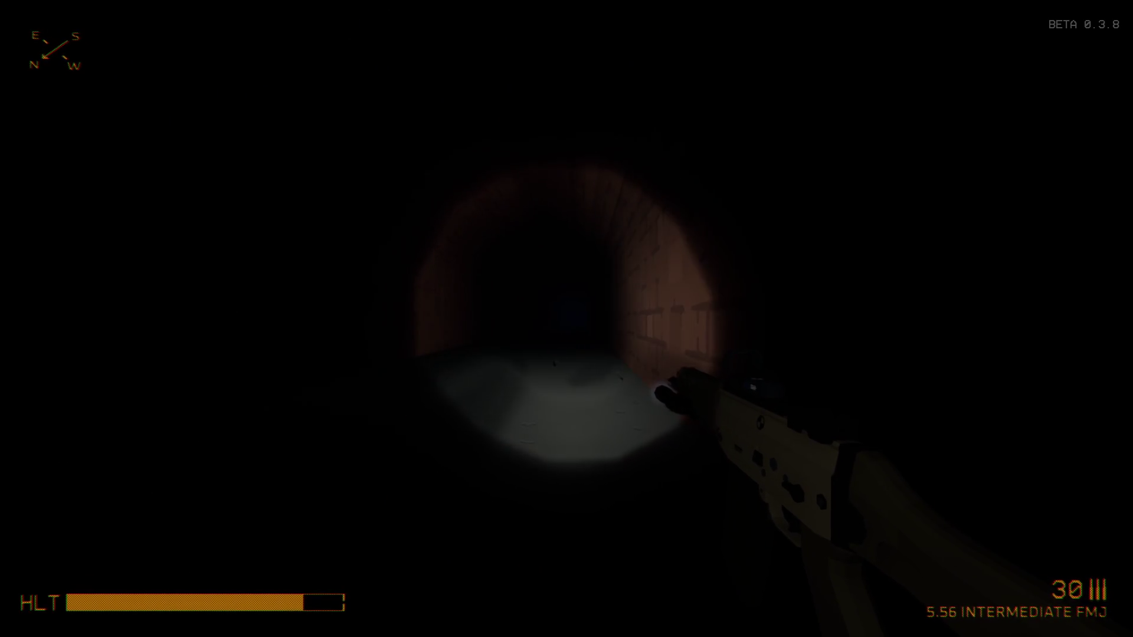
key("Tab")
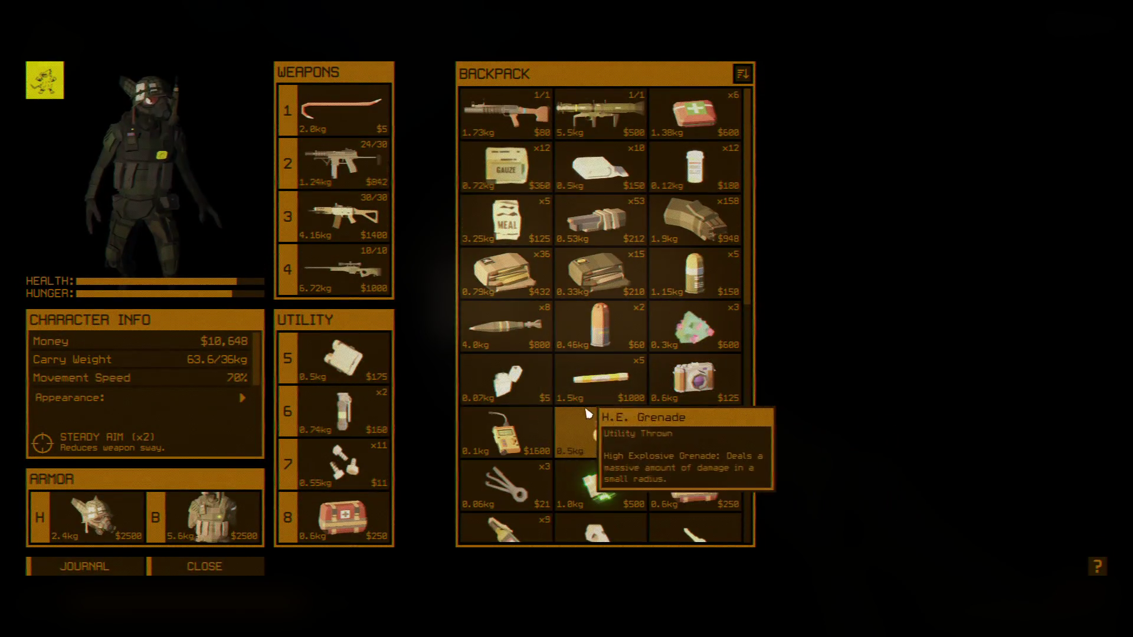
scroll(572, 414, "down", 5)
scroll(673, 424, "down", 5)
scroll(673, 425, "down", 5)
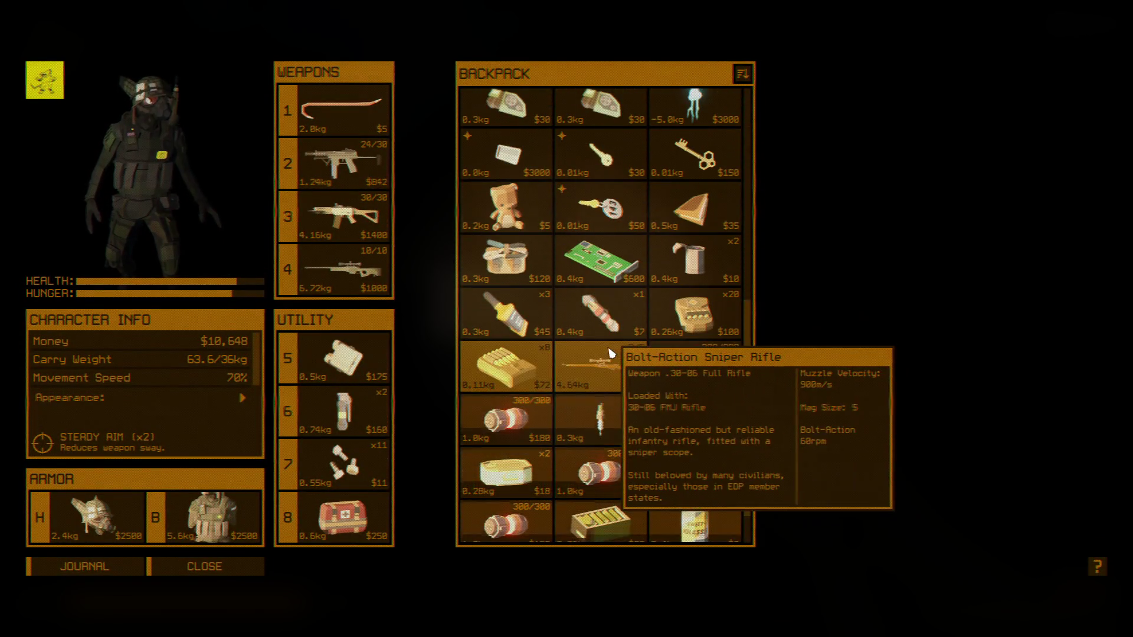
left_click_drag(609, 354, 663, 392)
key("Tab")
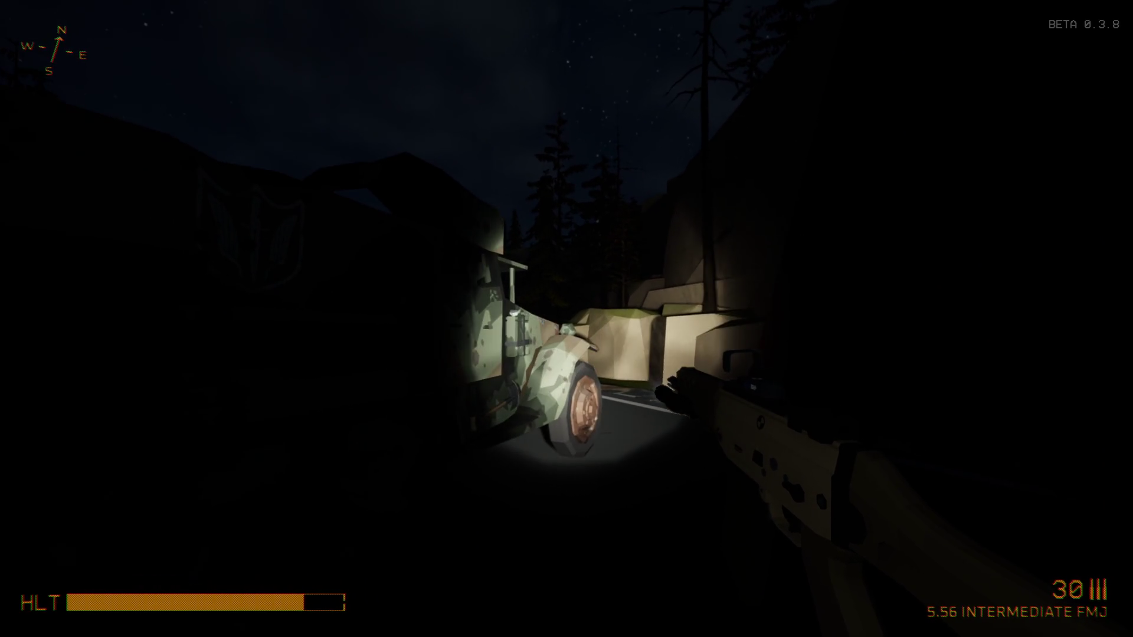
Walk forward along the road, pausing and resuming the game twice
key("Escape")
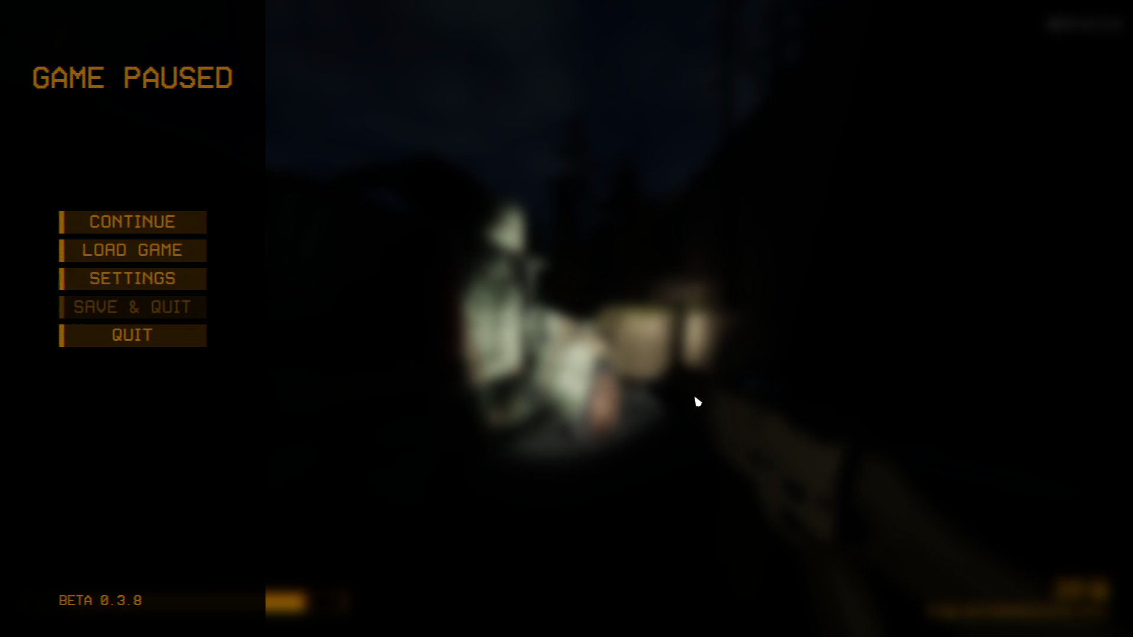
key("Escape")
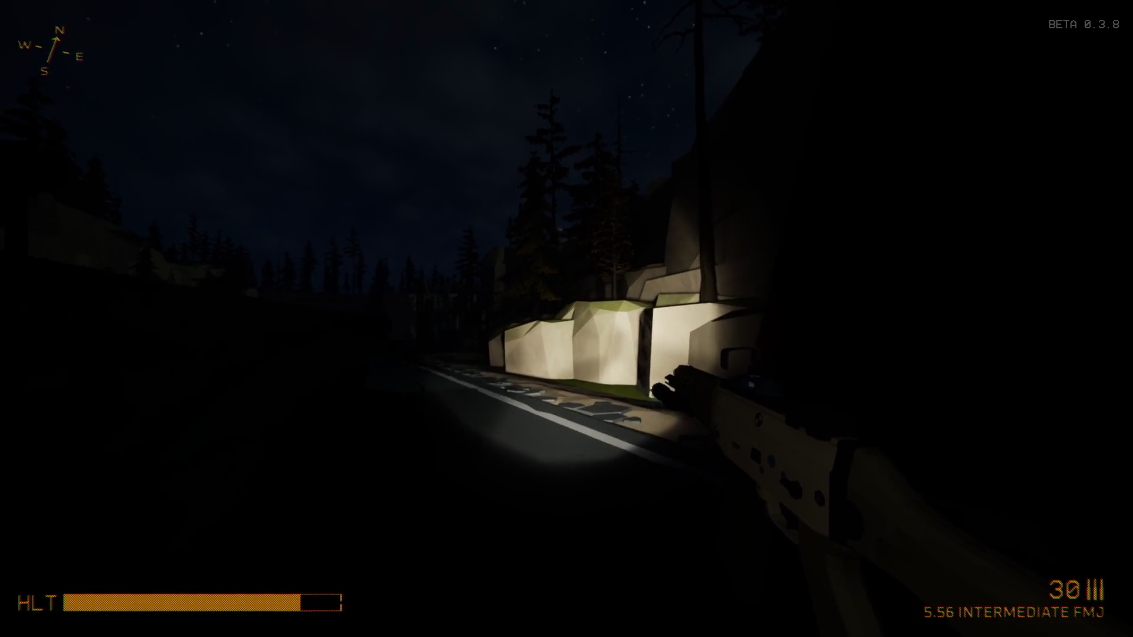
key("w")
key("Escape")
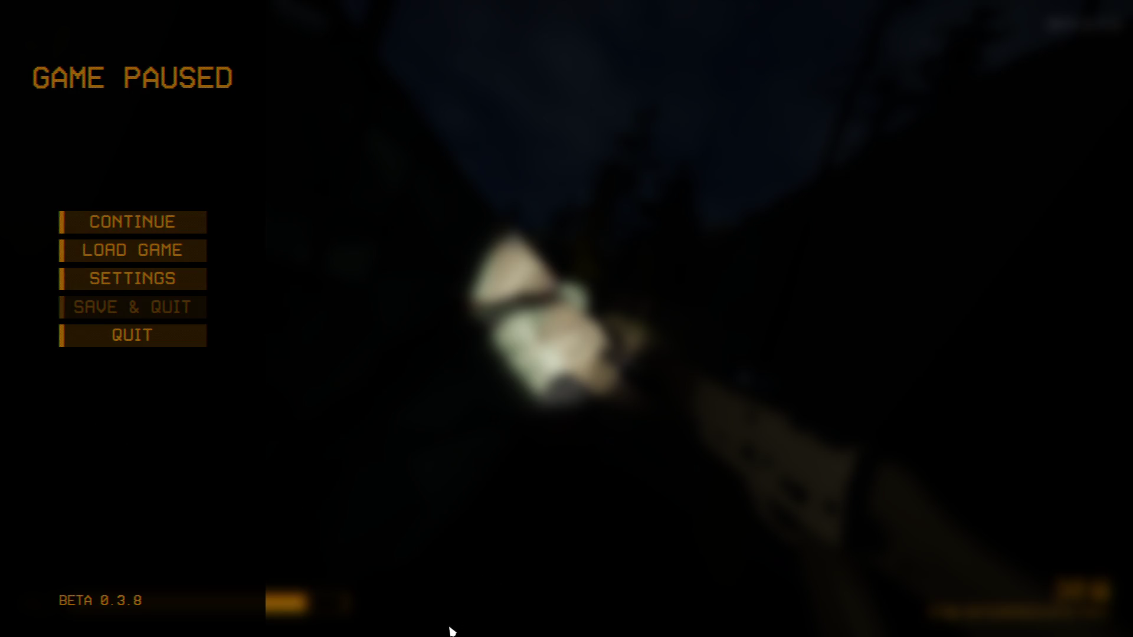
key("Escape")
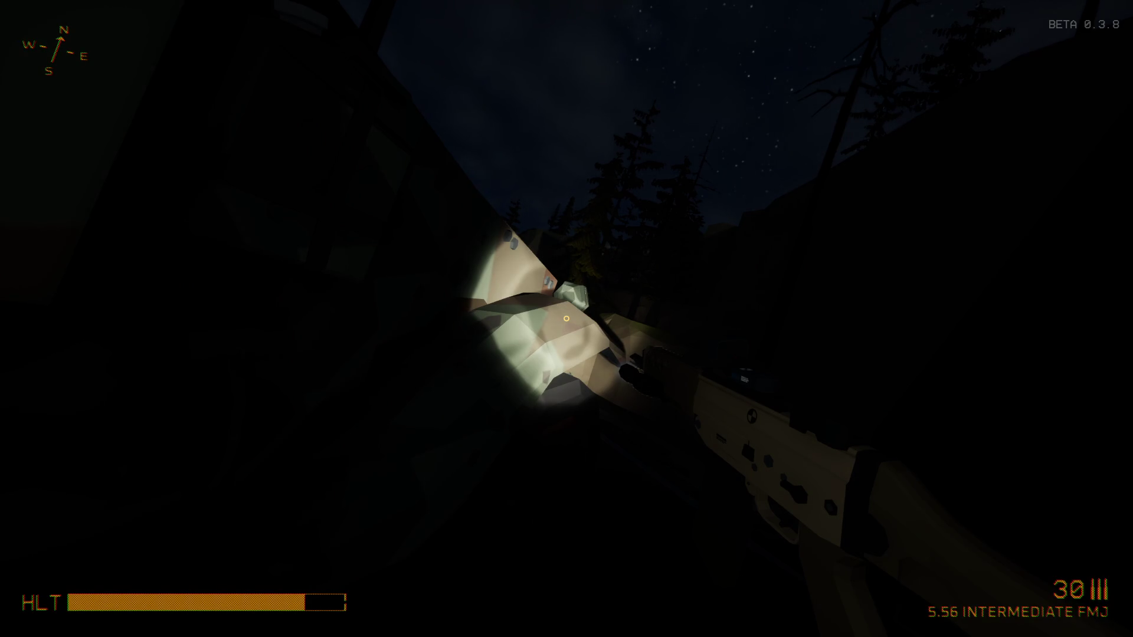
Approach the lit rocks, enter the room aiming the rifle, and use the terminal to download the M35 tape
key("s")
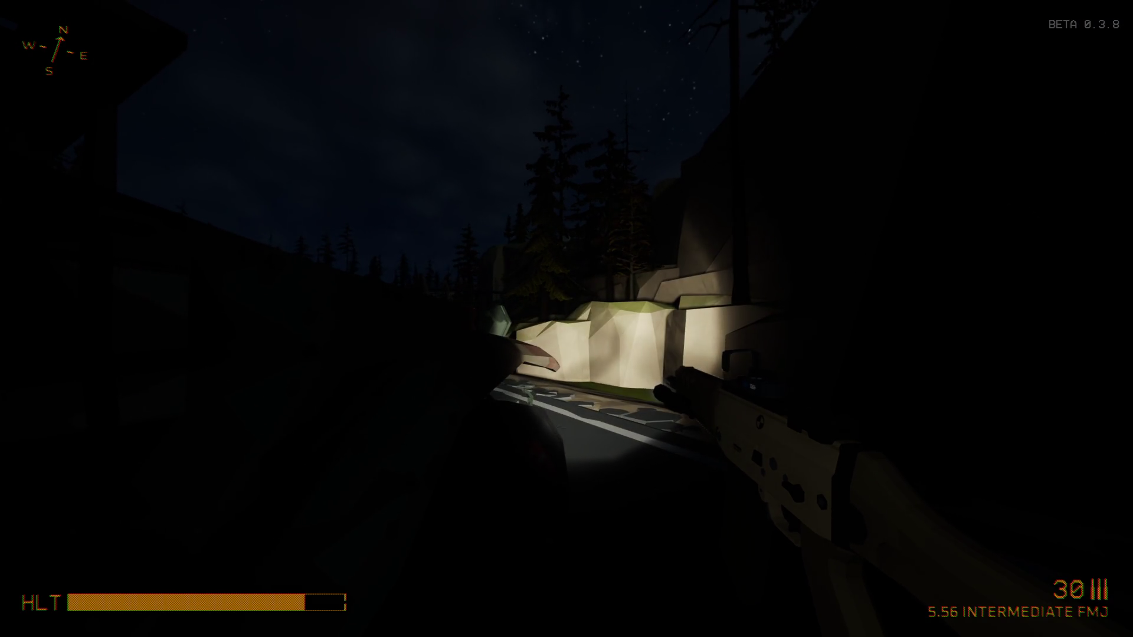
key("w")
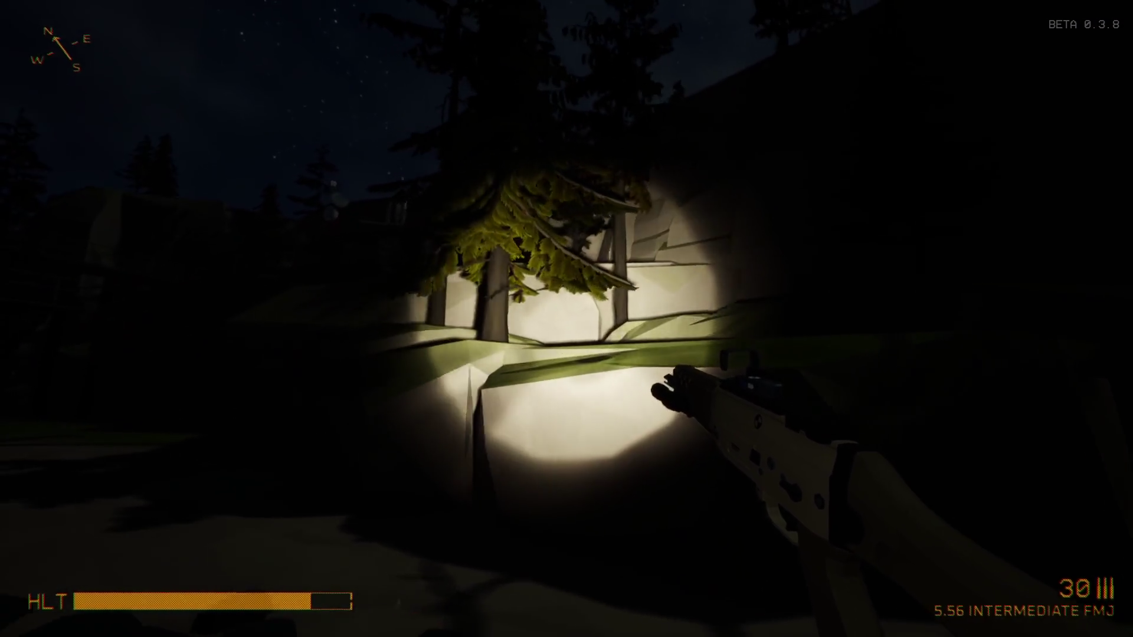
key("w")
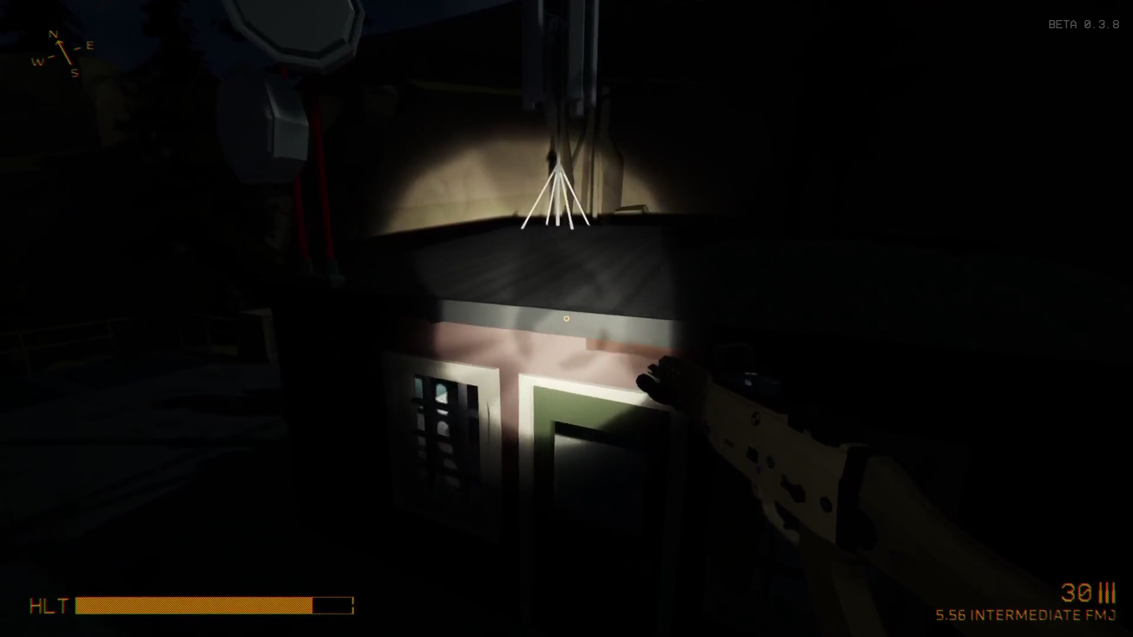
right_click(567, 319)
right_click(567, 320)
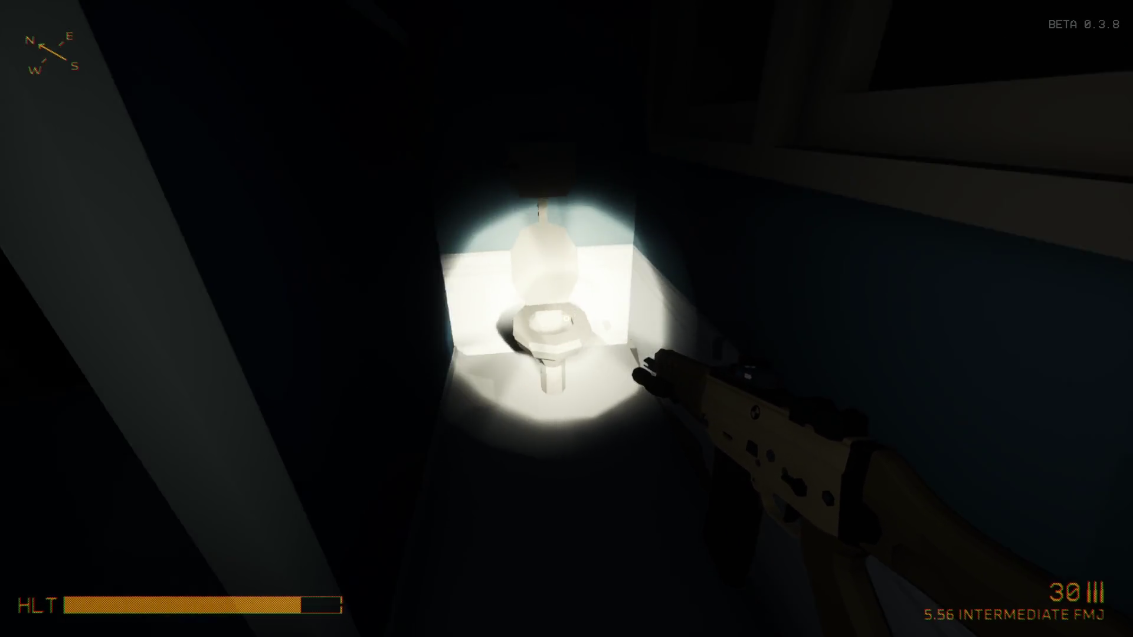
key("e")
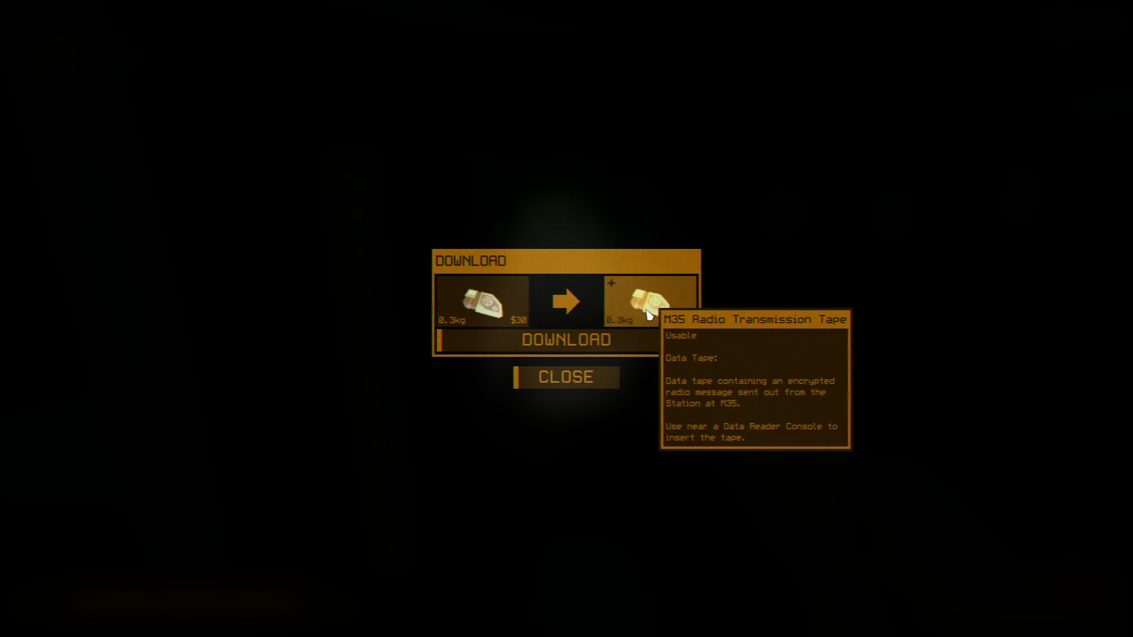
Close the download into the inventory, browse the backpack, and resume exploring
key("Tab")
left_click_drag(749, 289, 734, 514)
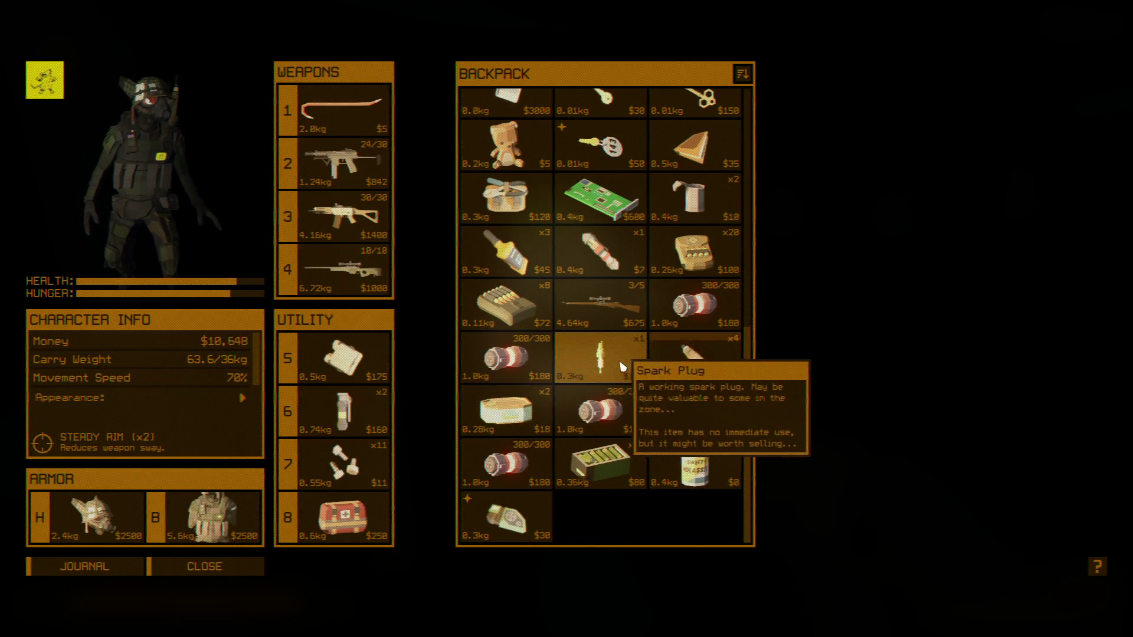
mouse_move(748, 522)
left_mouse_down()
mouse_move(766, 265)
mouse_move(770, 367)
mouse_move(753, 215)
left_mouse_up()
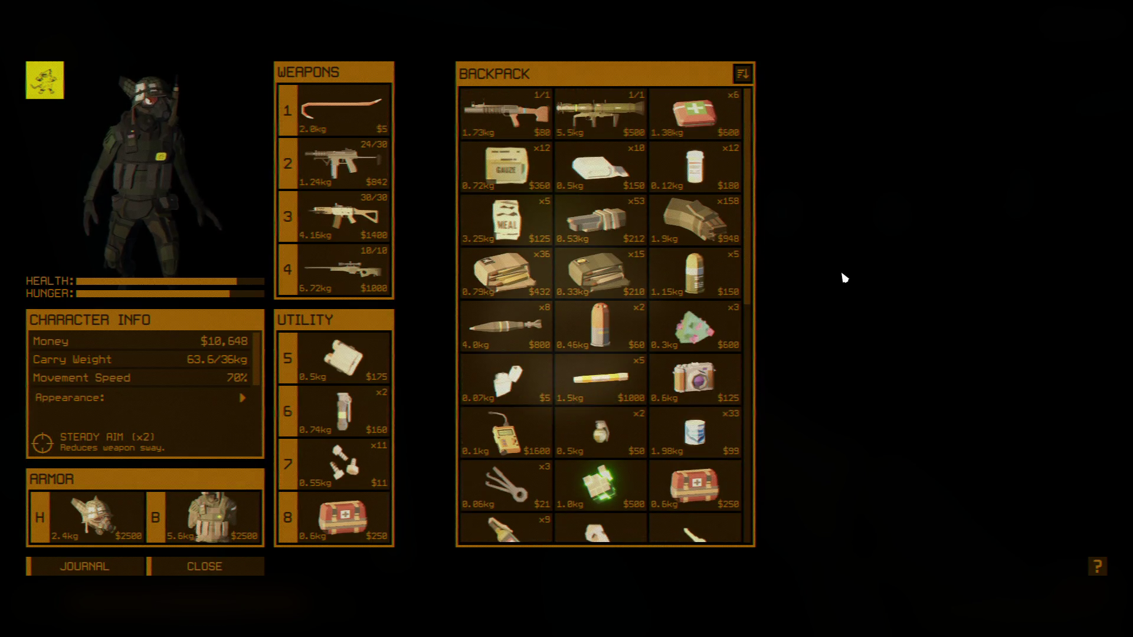
key("Tab")
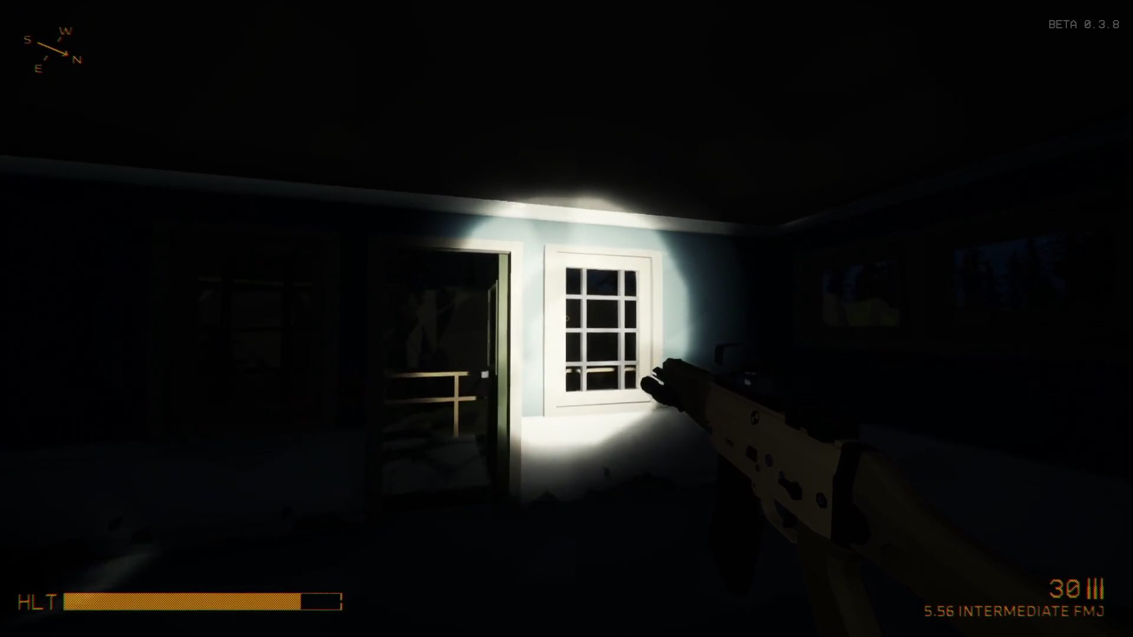
Walk along the balcony walkway, drop down to the road, and switch off the flashlight
key("w")
key("w")
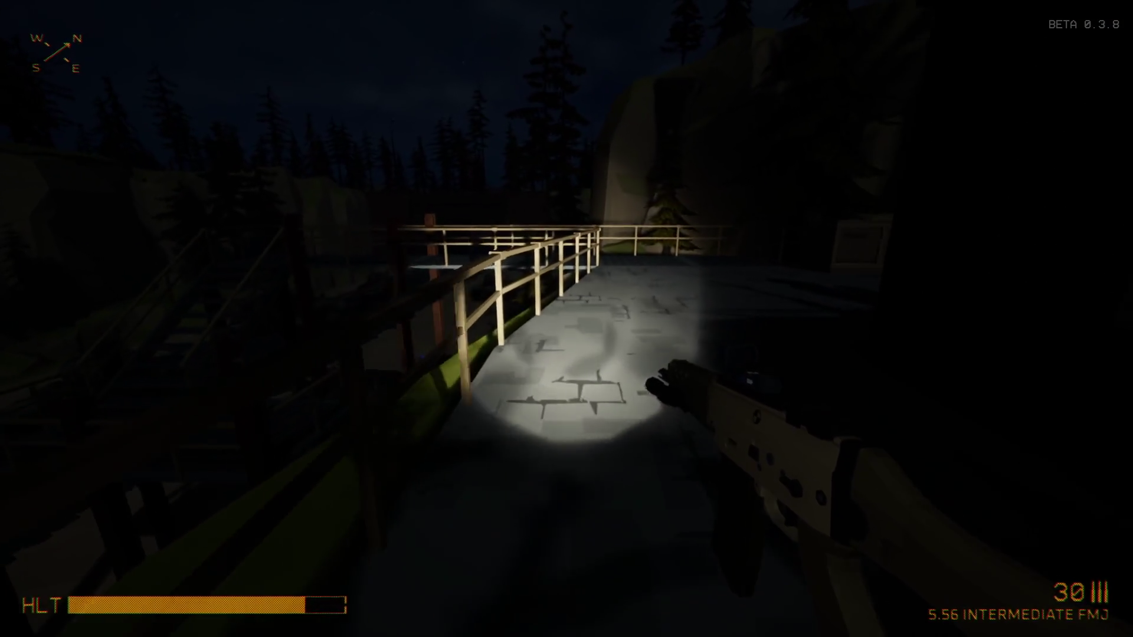
key("w")
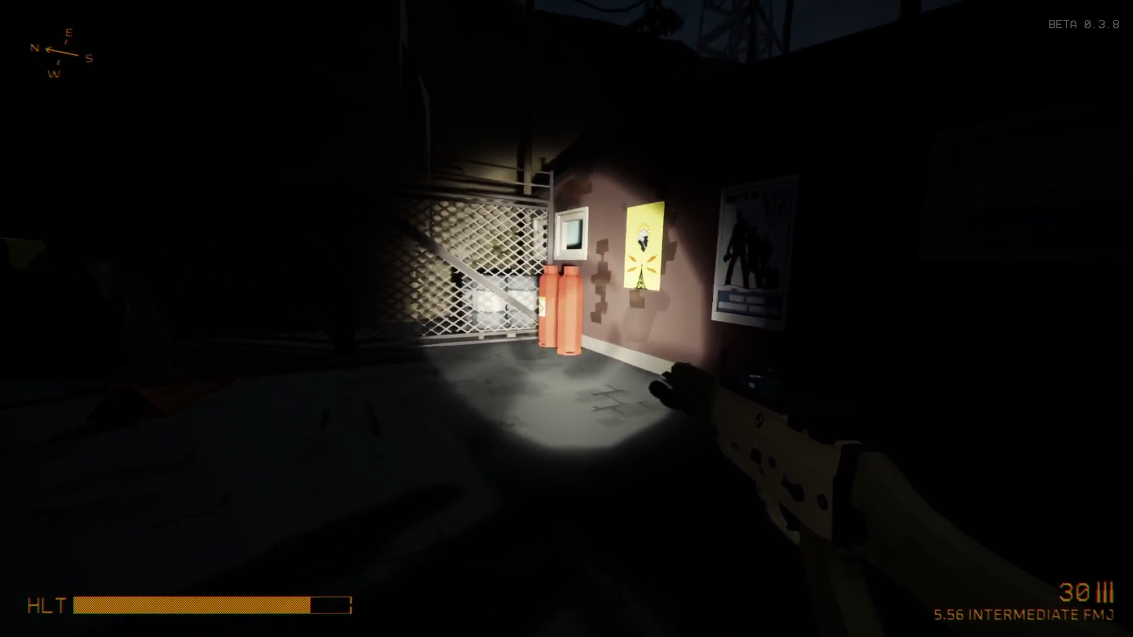
key("w")
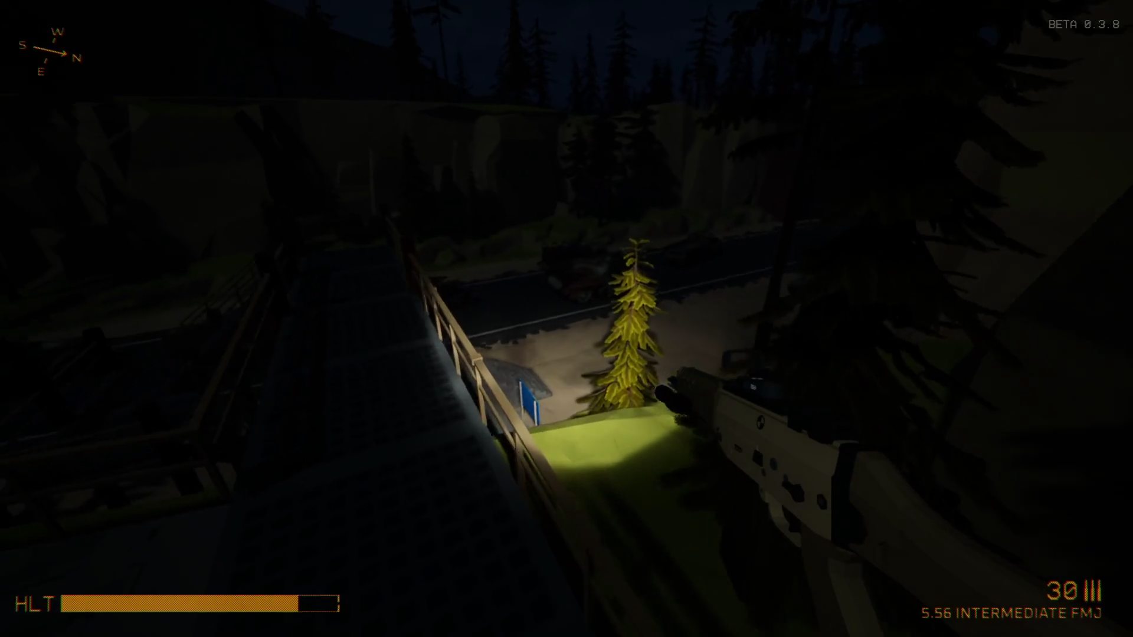
key("w")
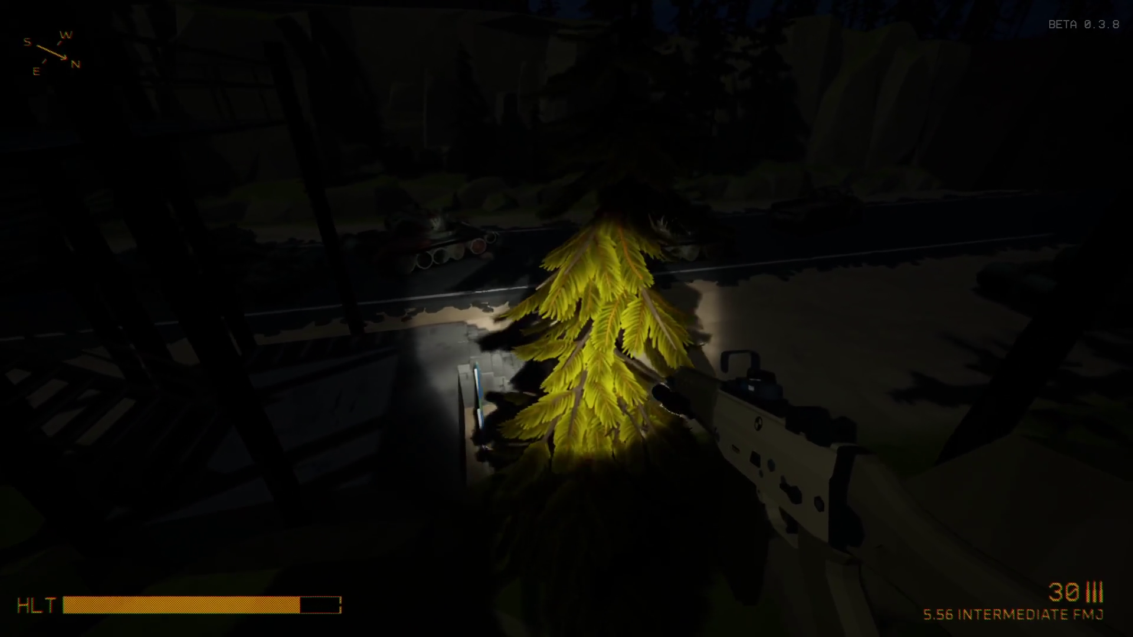
key("w")
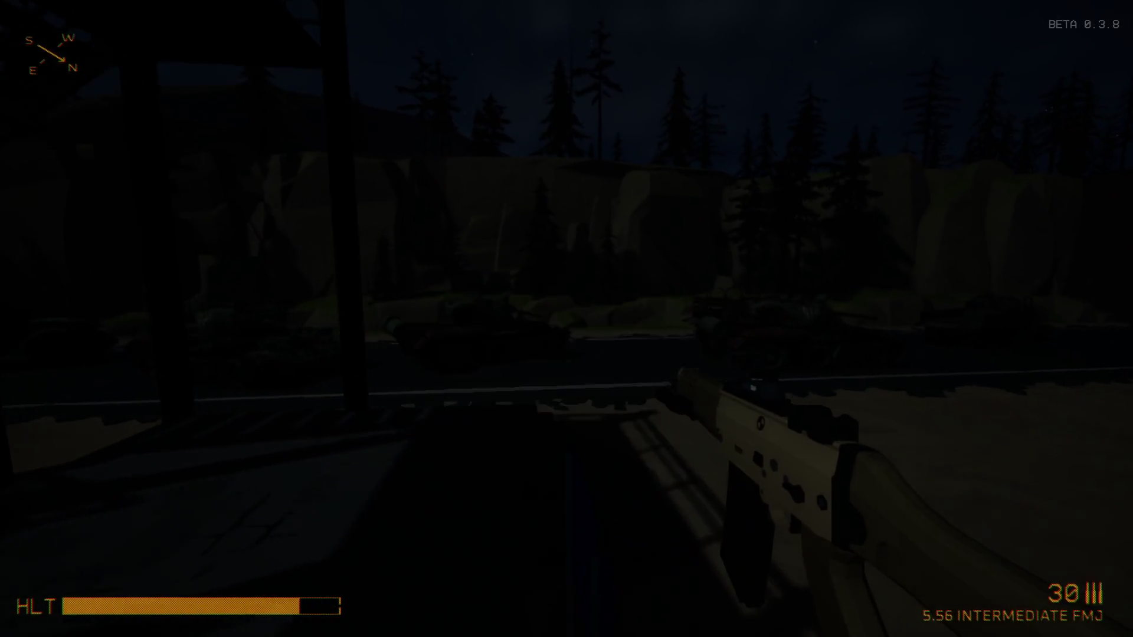
key("w")
key("f")
Swap between crowbar and rifle while walking up to the tank and ammo crate
key("3")
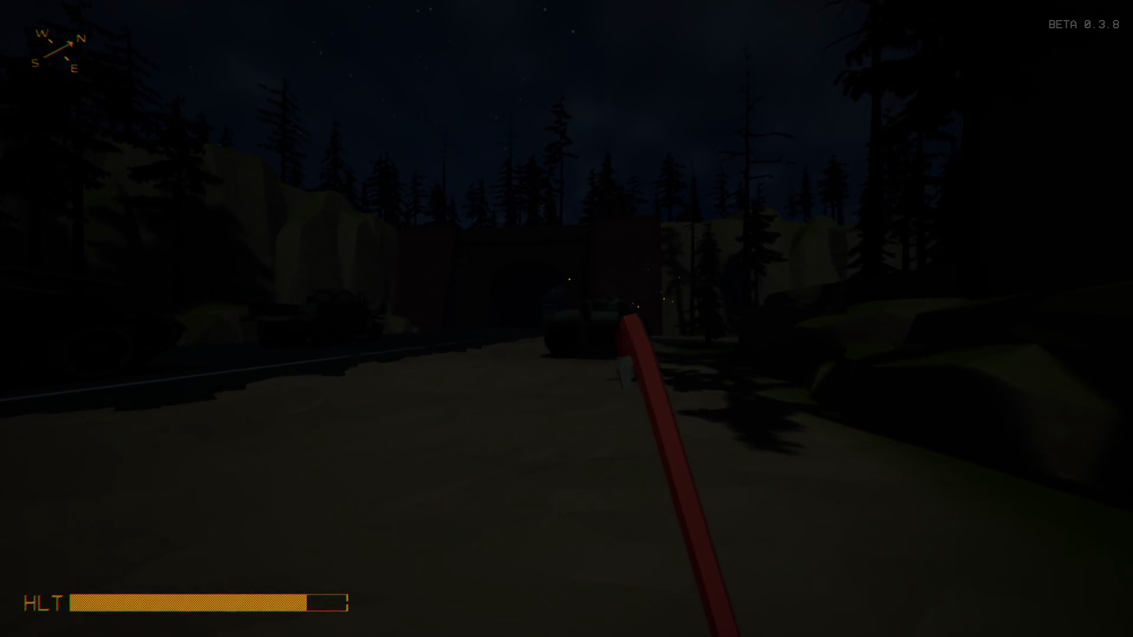
key("w")
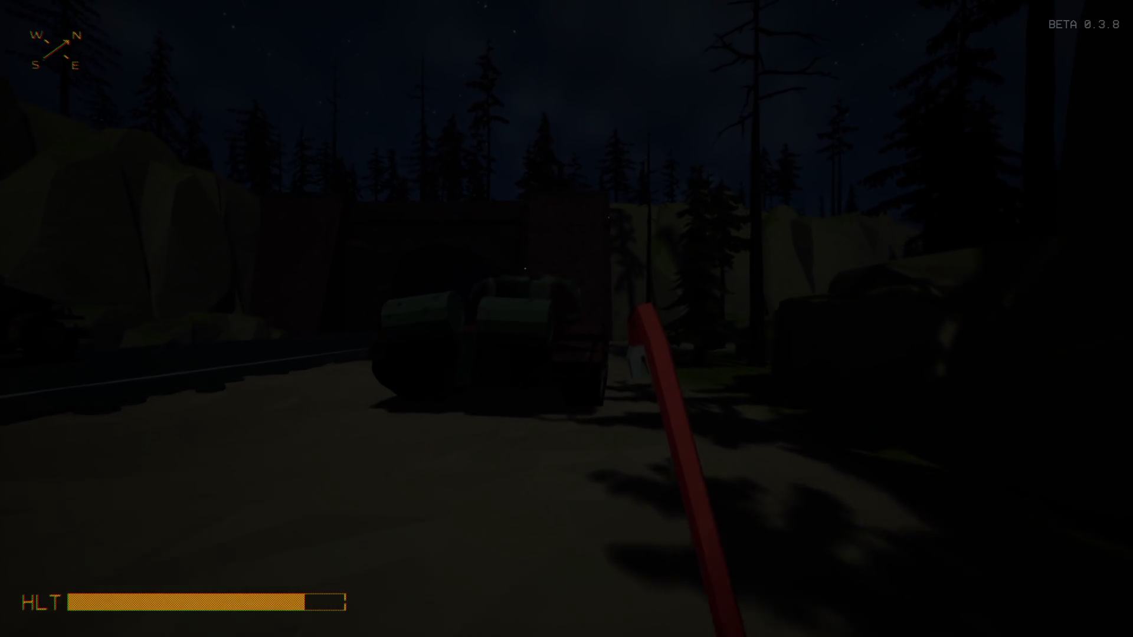
key("1")
key("f")
key("w")
key("w")
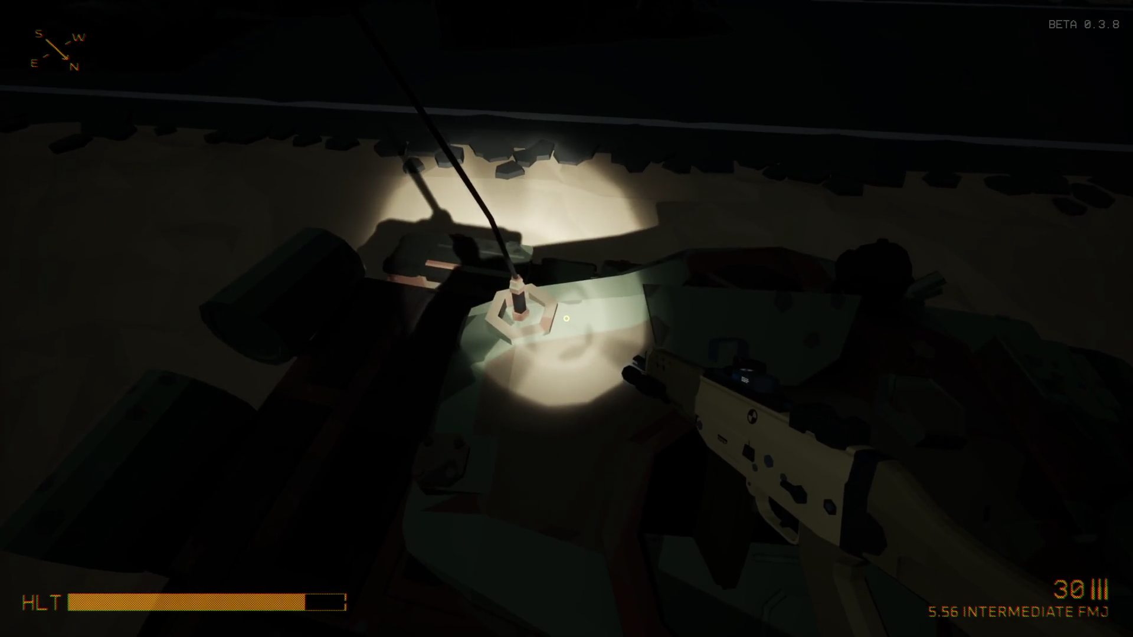
key("w")
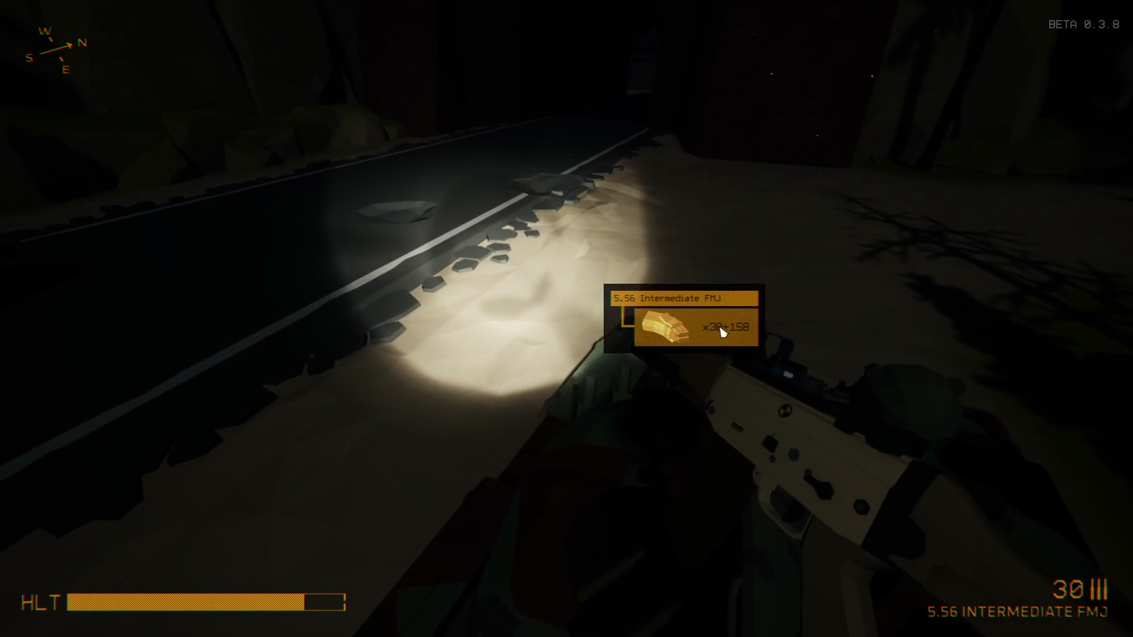
key("w")
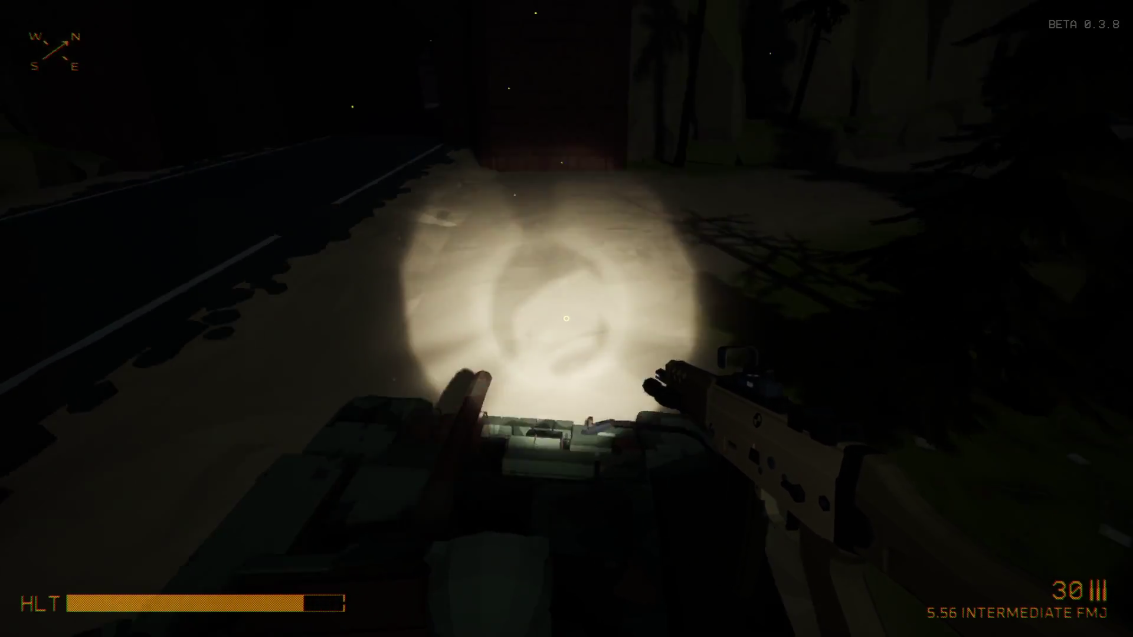
Swing the crowbar at the crate, switch back to the rifle, and bring up the inventory
key("3")
left_click(566, 319)
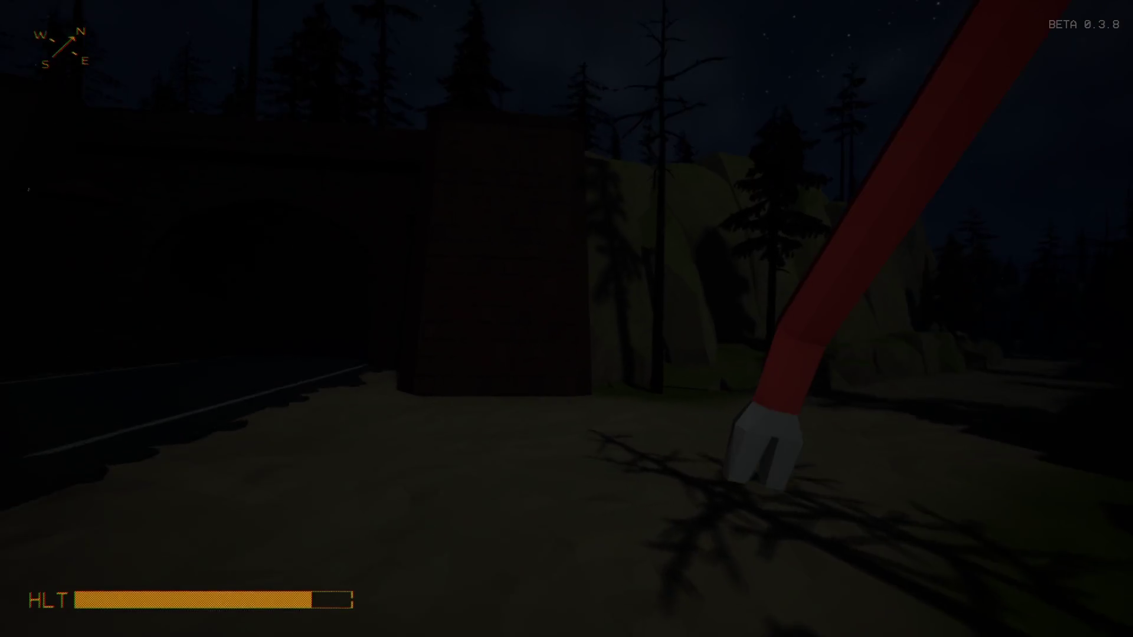
key("1")
key("Tab")
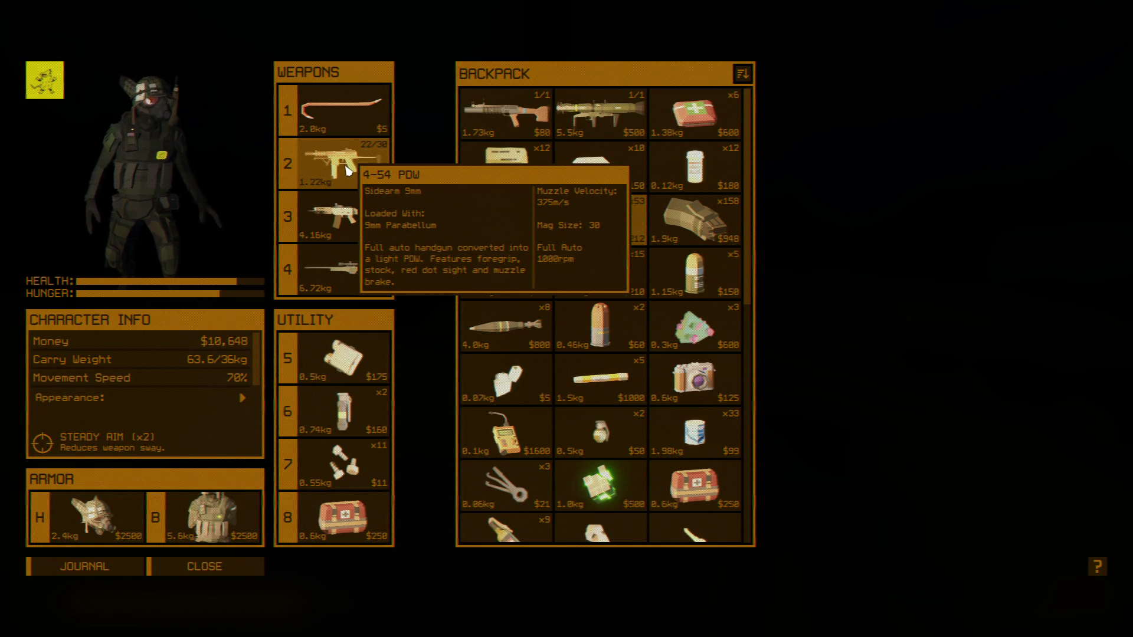
Close the inventory and walk past the log piles, turning left
key("Tab")
key("w")
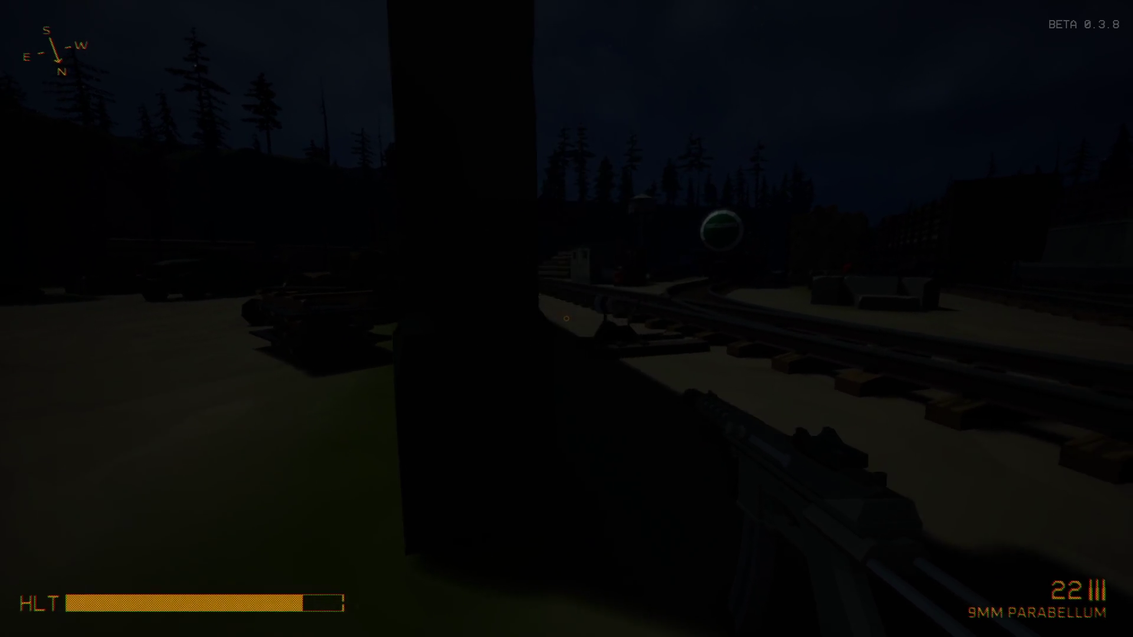
key("w")
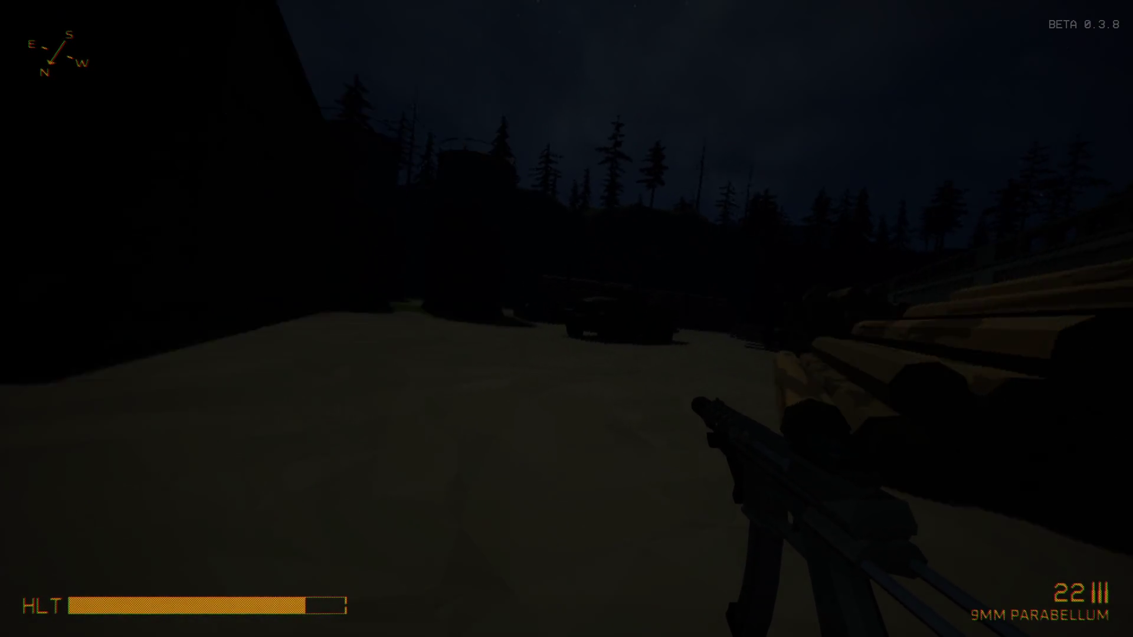
key("w")
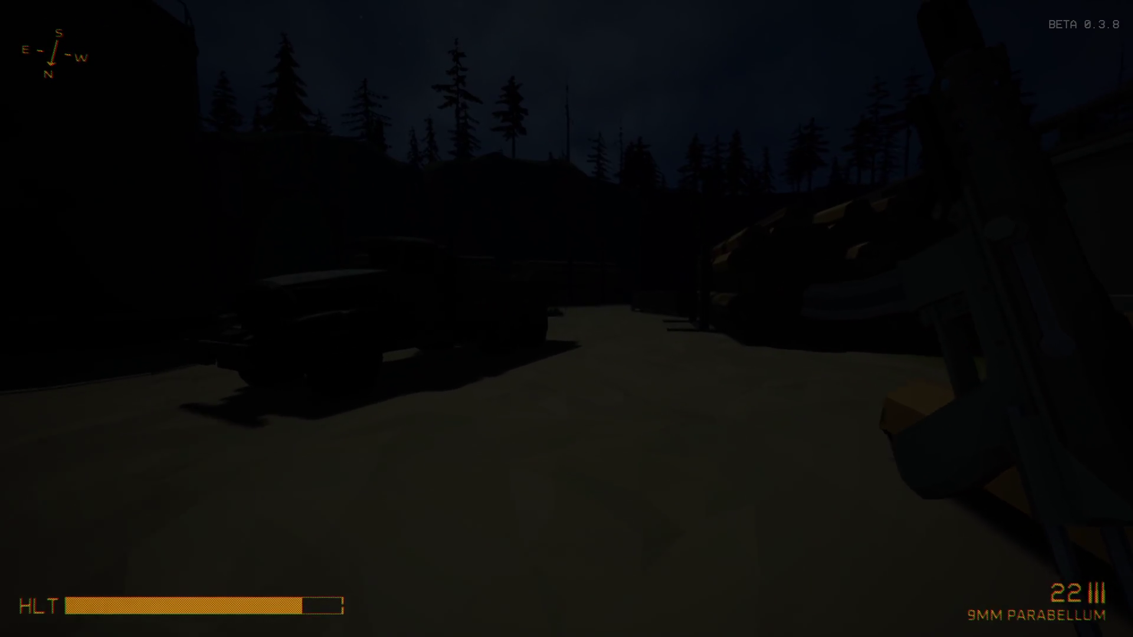
Reach the open crate and unlit fire pit, switching weapon slots and the flashlight
key("w")
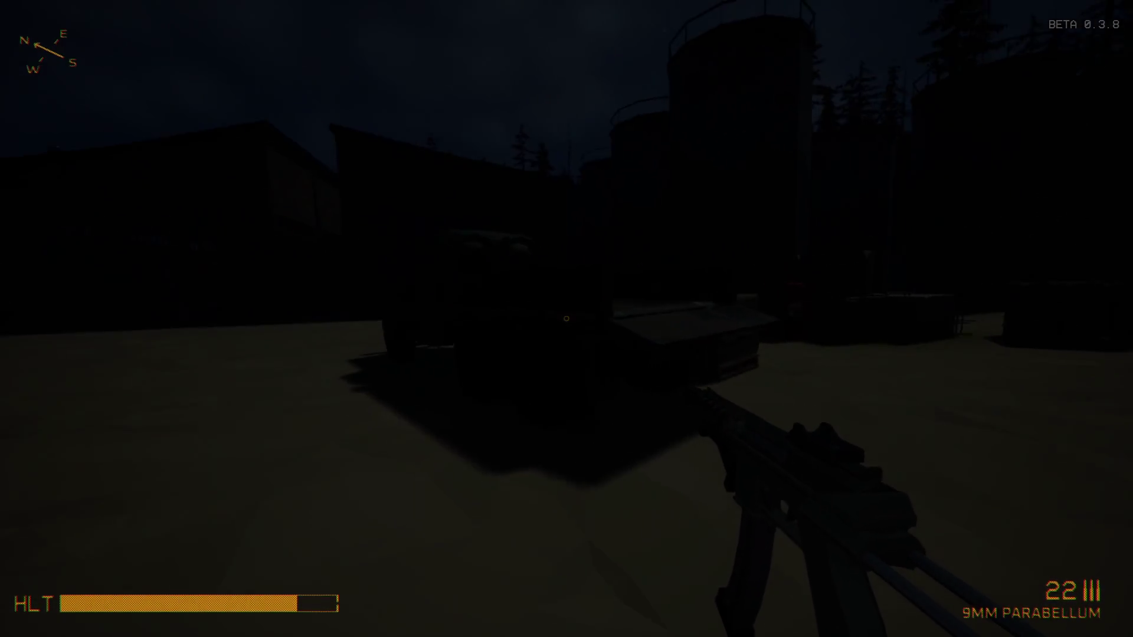
key("1")
key("w")
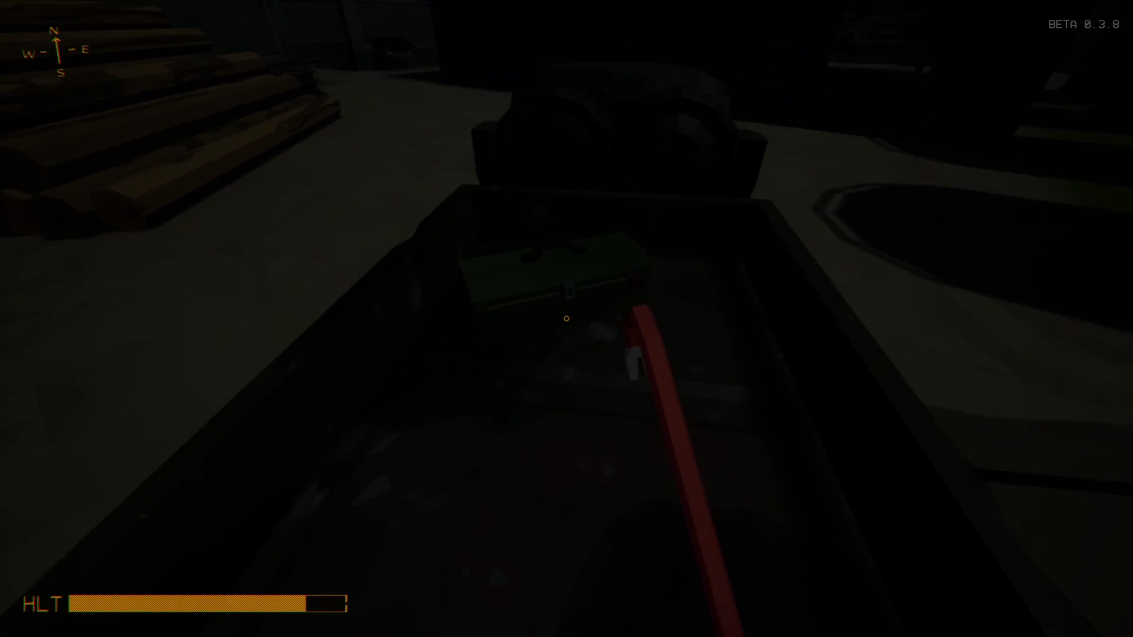
key("2")
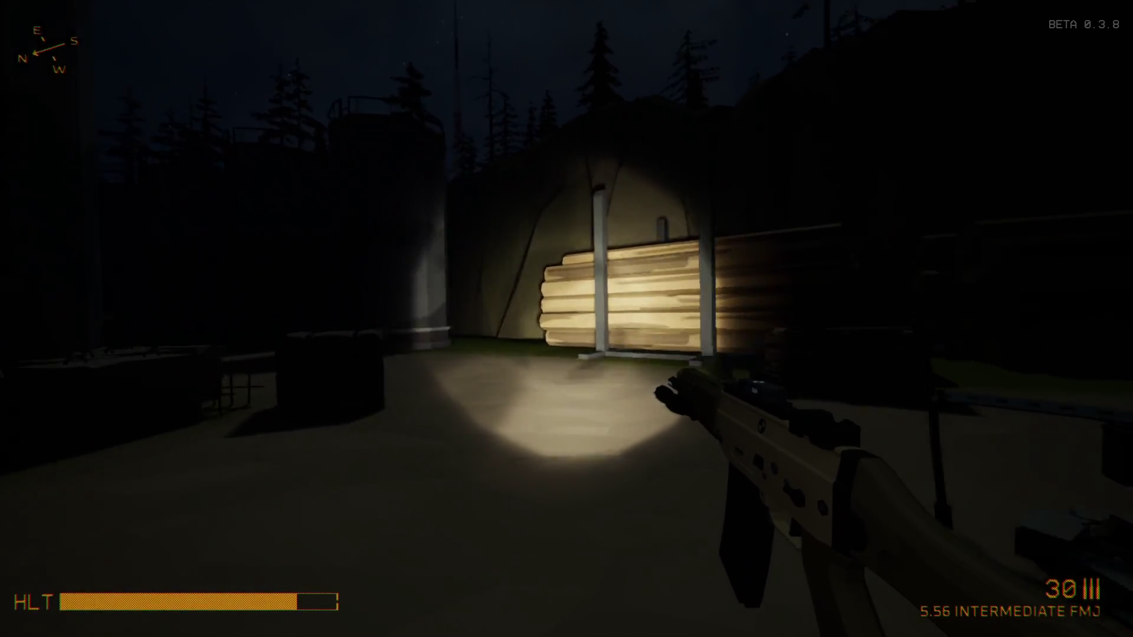
key("f")
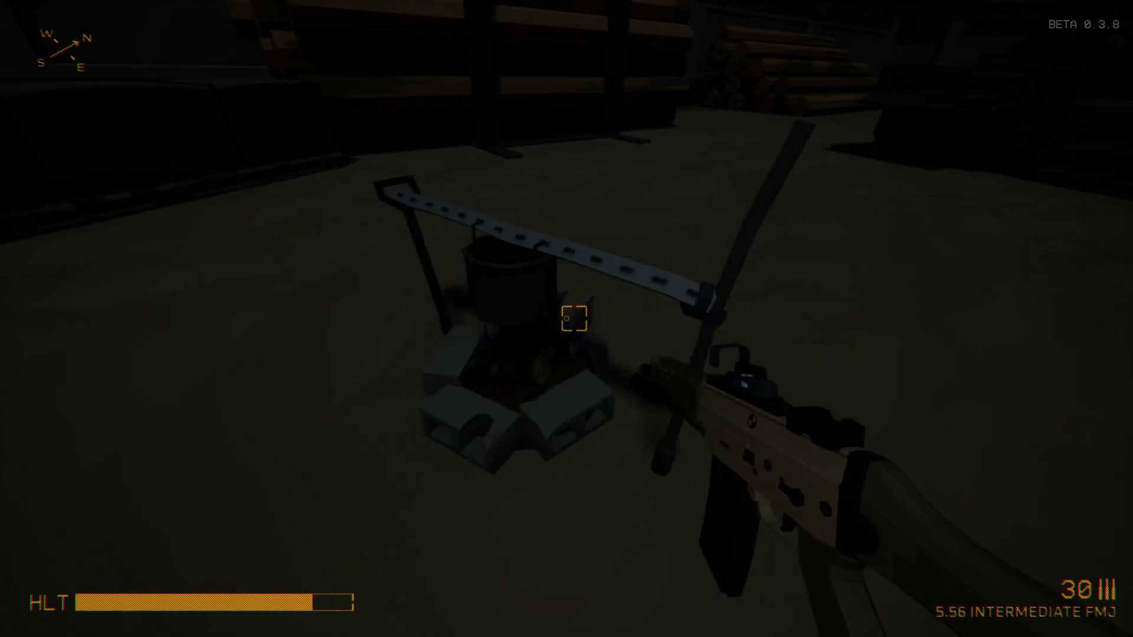
Light the campfire with the lighter, checking the inventory before and after
key("e")
key("Tab")
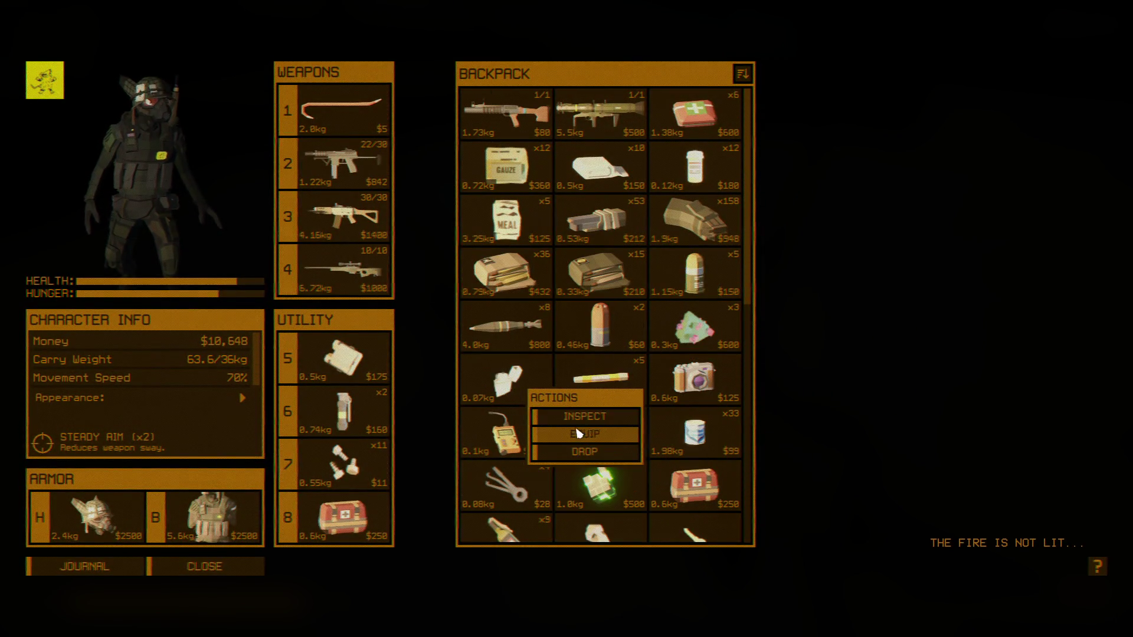
key("Tab")
key("e")
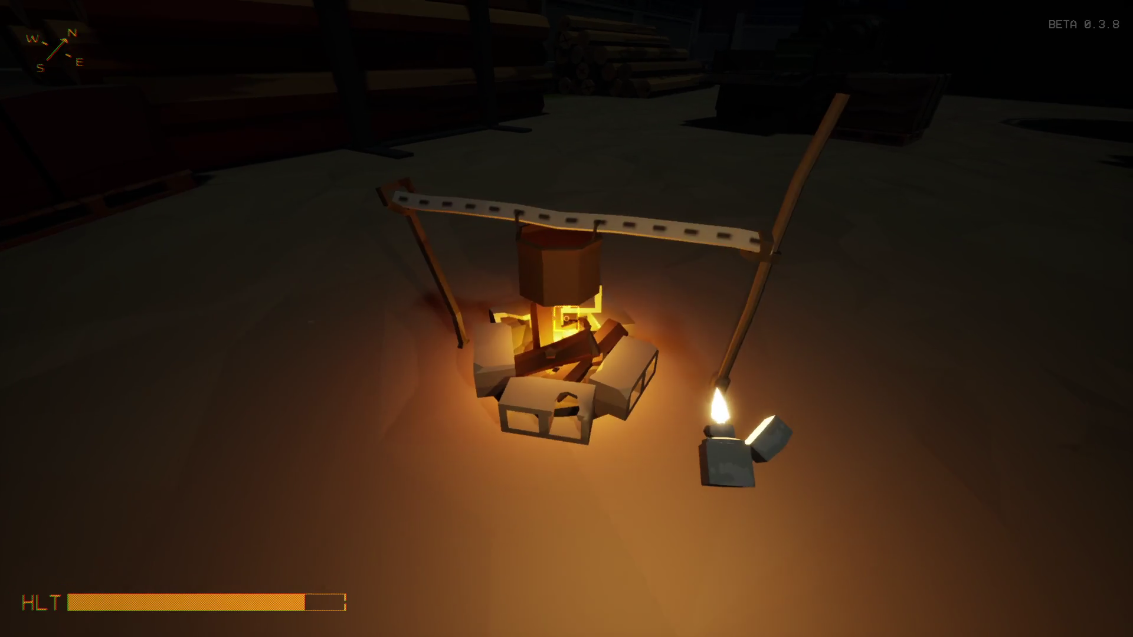
key("Tab")
key("Tab")
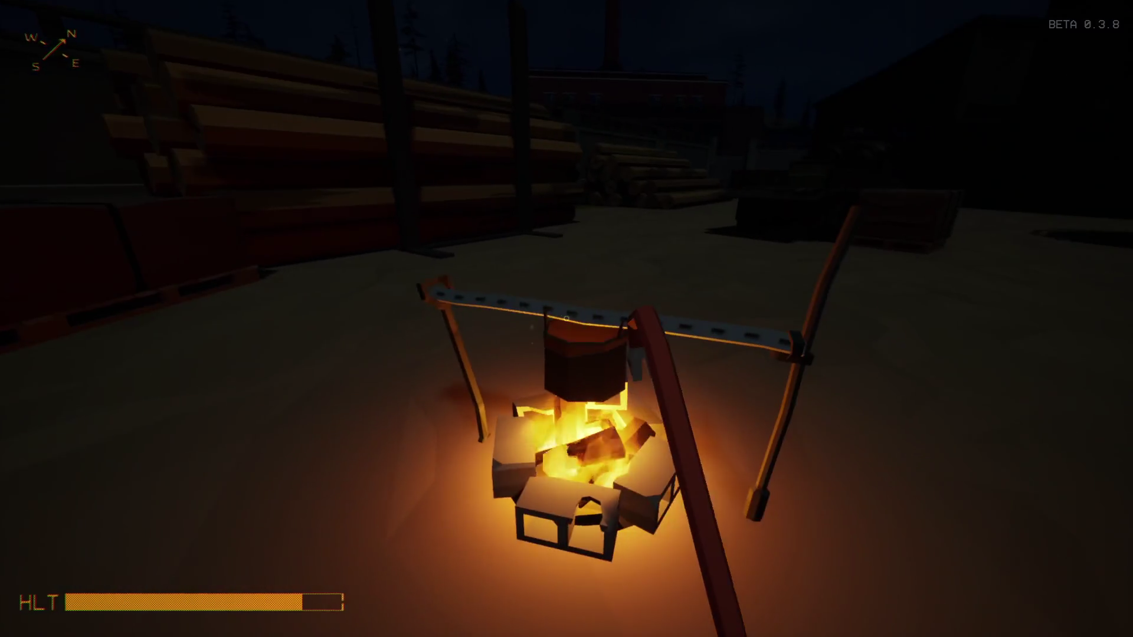
Check the campfire's cooking pot, switch to the rifle with flashlight on, and reopen the inventory
key("e")
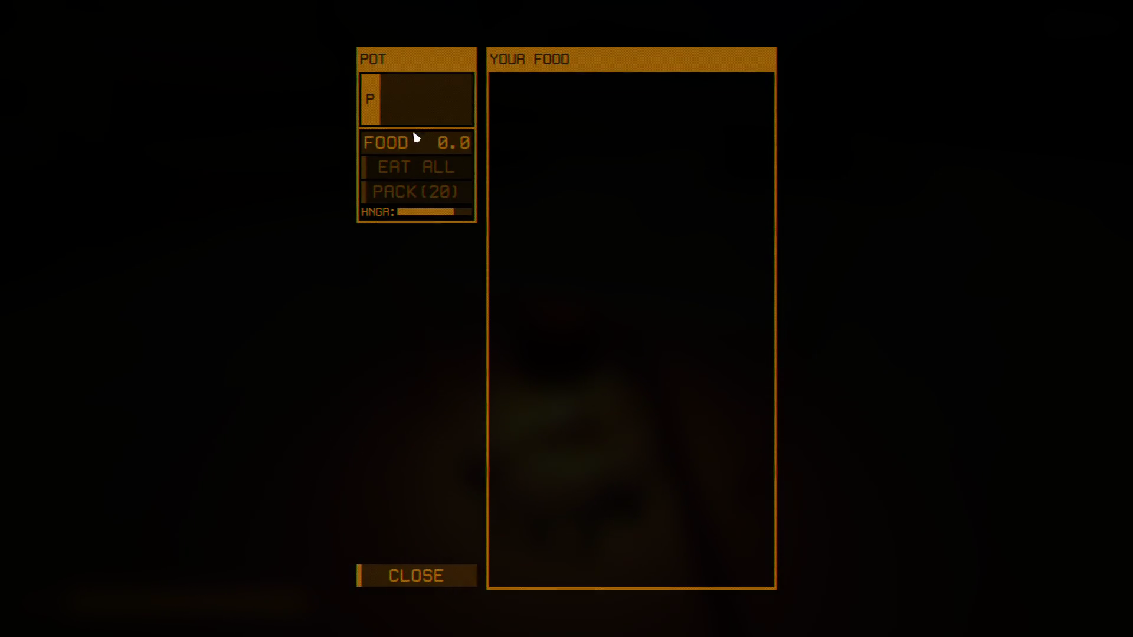
key("Escape")
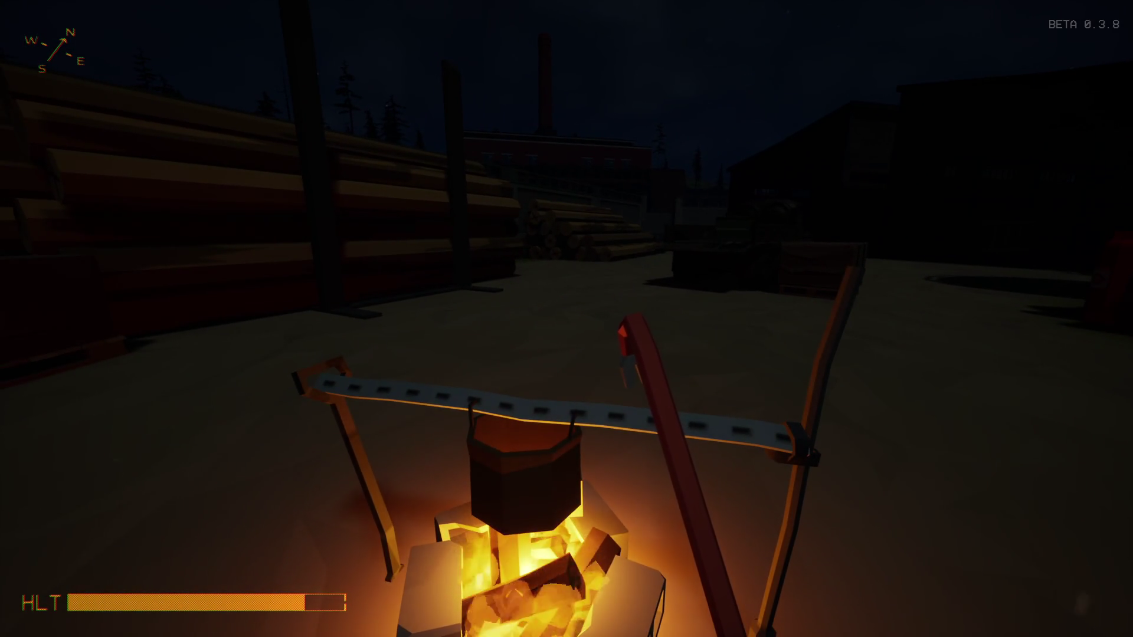
key("1")
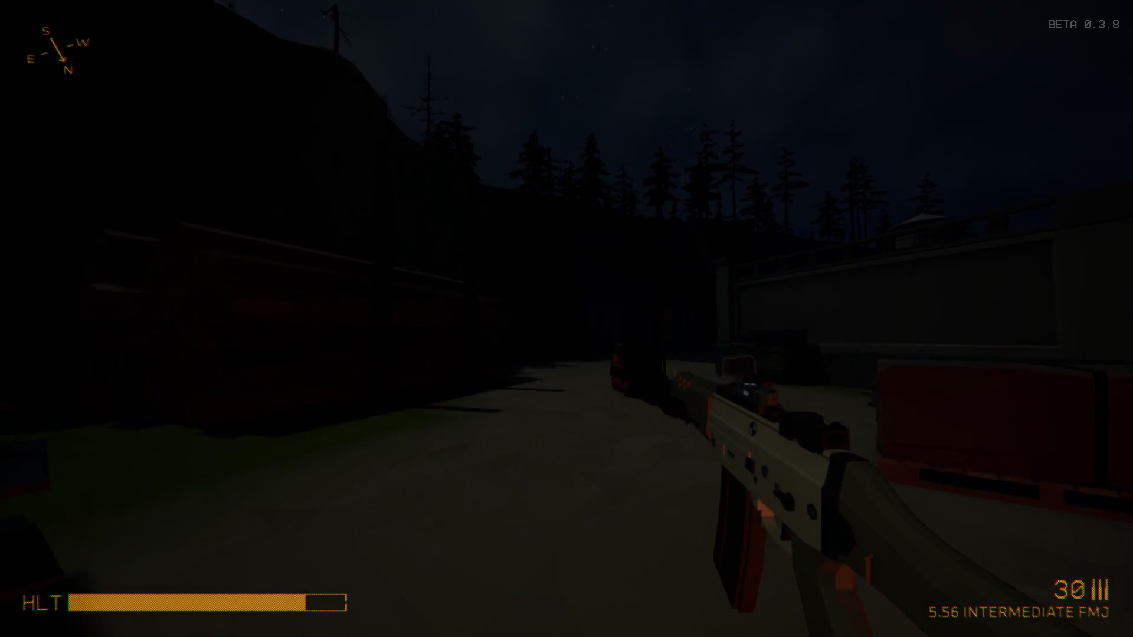
key("f")
key("Tab")
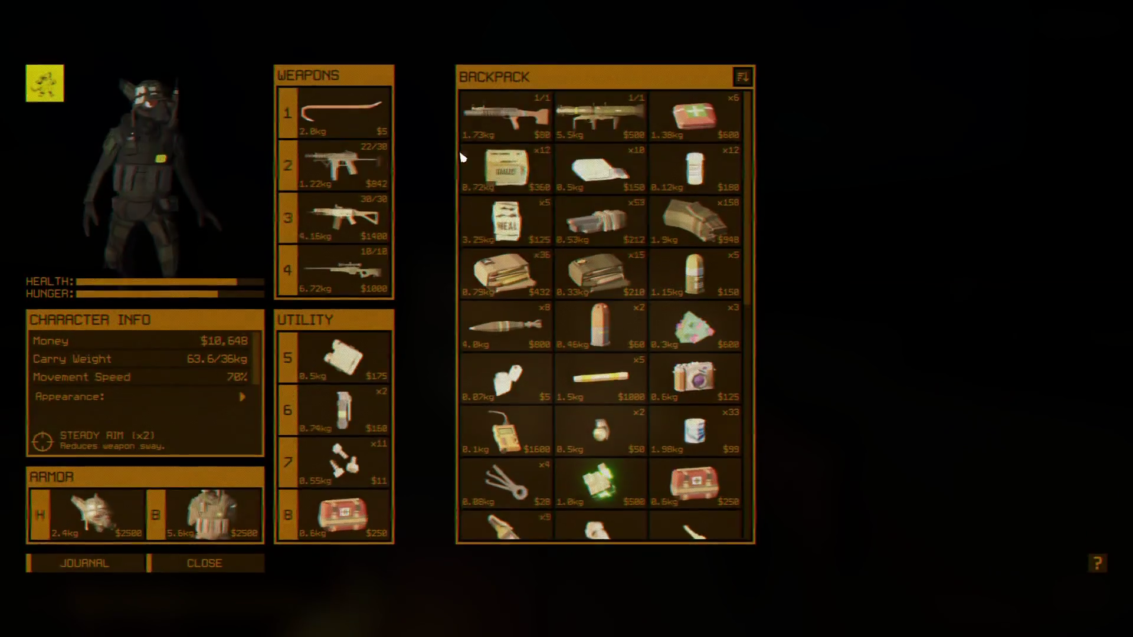
key("Tab")
key("Tab")
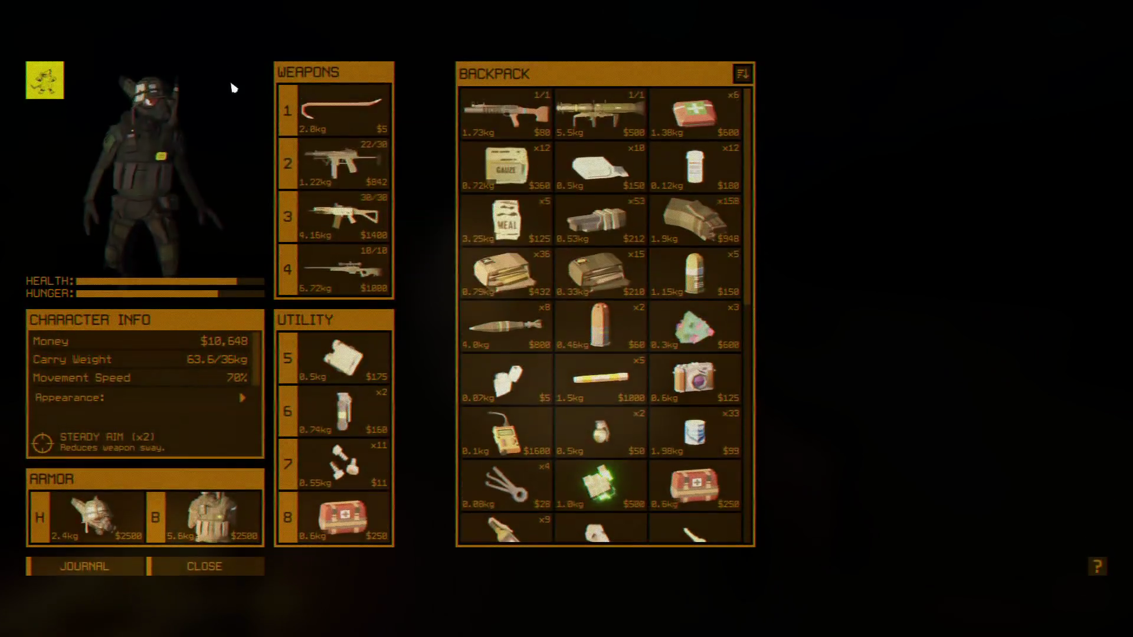
key("Tab")
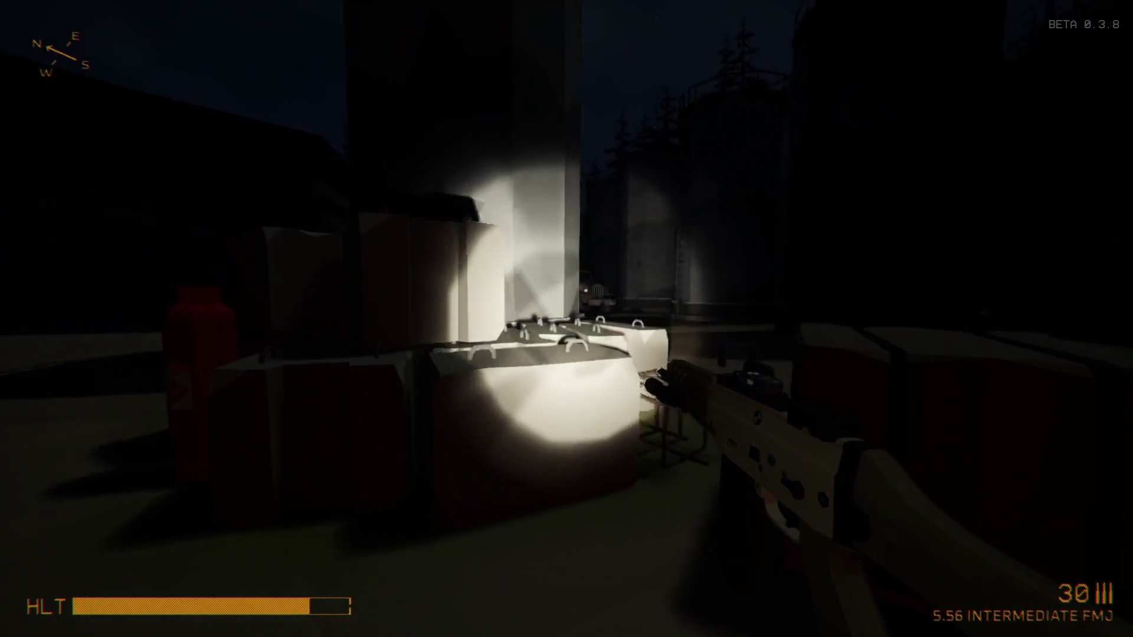